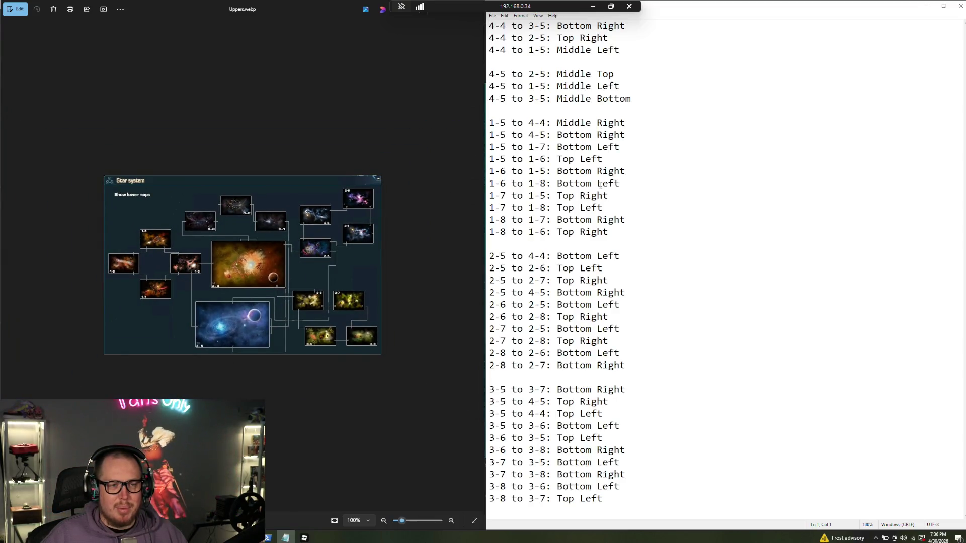
Review the portal list in Notepad and restore Notepad to a smaller window
scroll(312, 300, "up", 2)
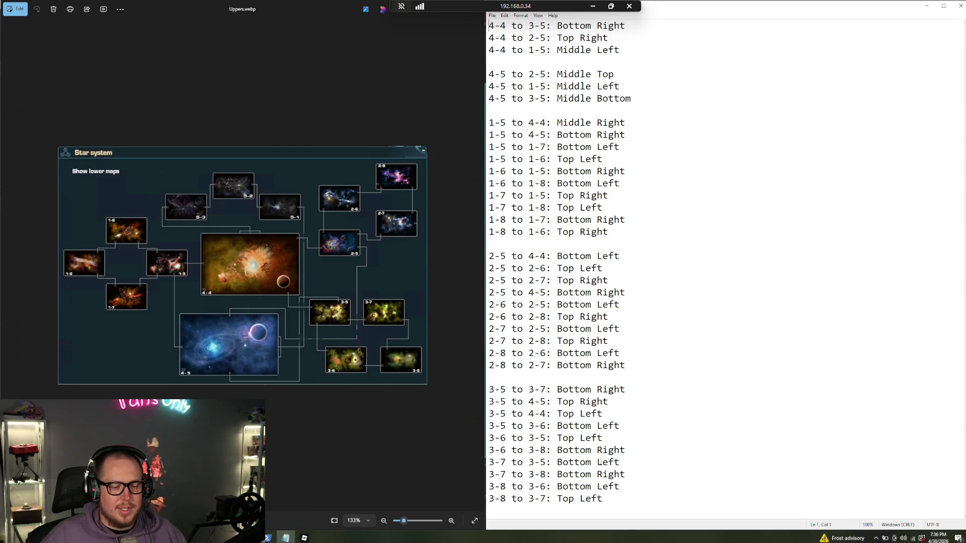
mouse_move(608, 499)
left_mouse_down()
mouse_move(503, 133)
mouse_move(485, 22)
left_mouse_up()
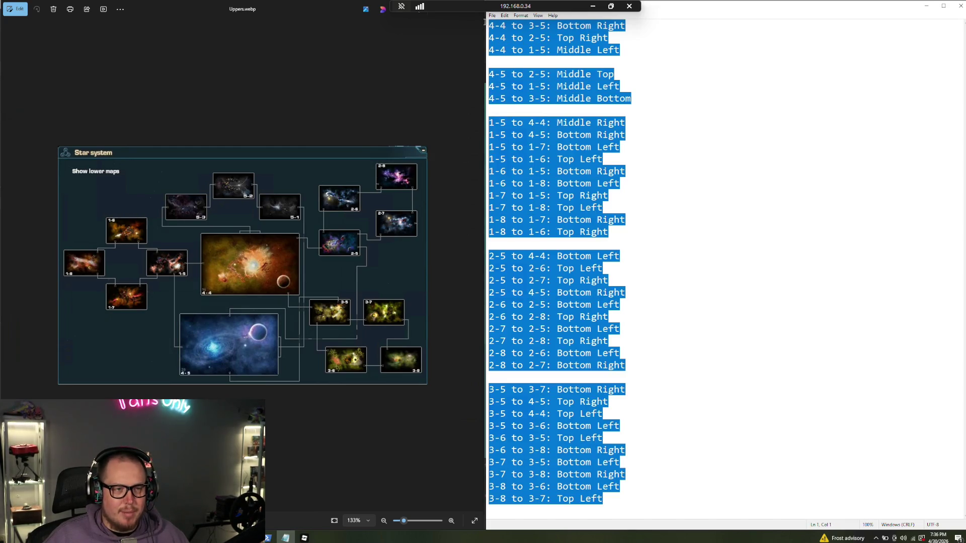
left_click(674, 98)
left_click_drag(690, 15, 567, 143)
Save the list with Save As as PortalsUppers in Documents
left_click(374, 149)
left_click(384, 191)
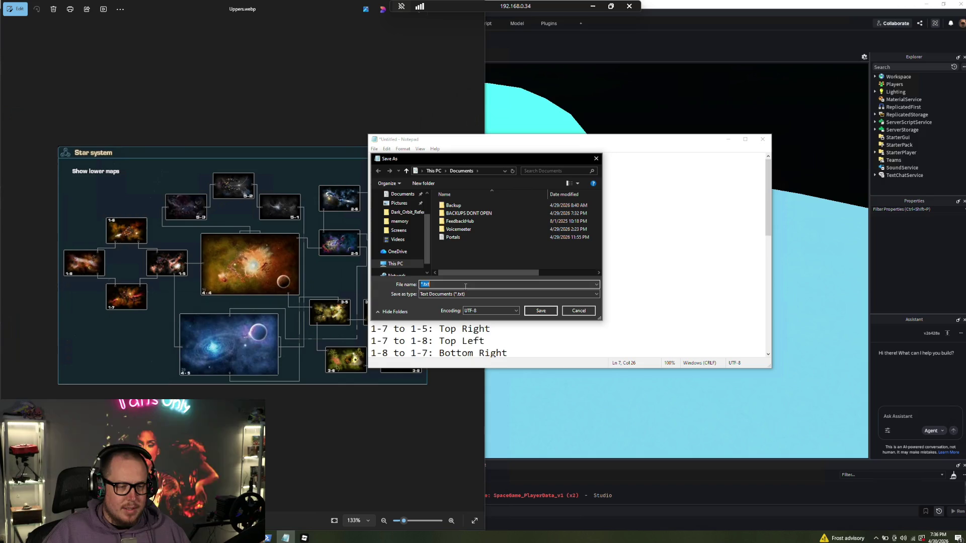
type("Portals")
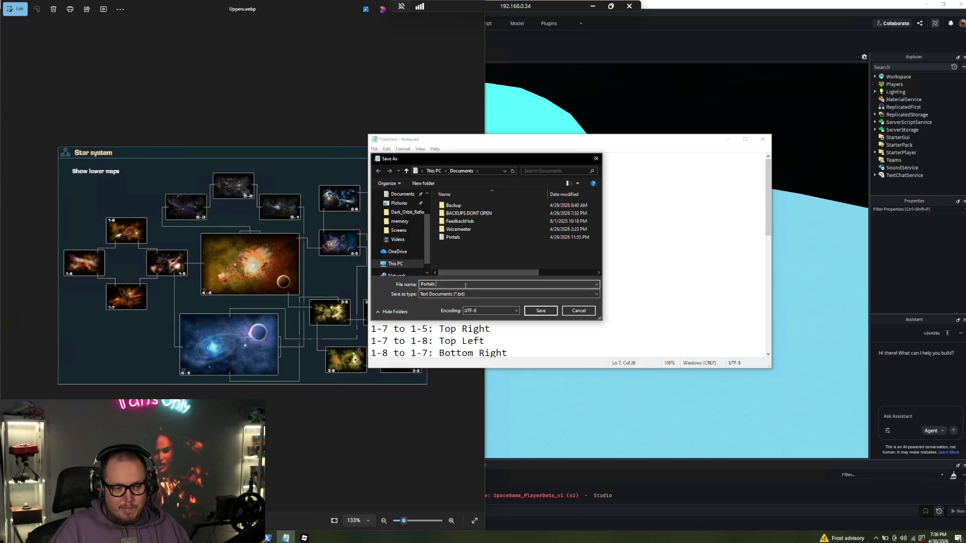
type("Uppers")
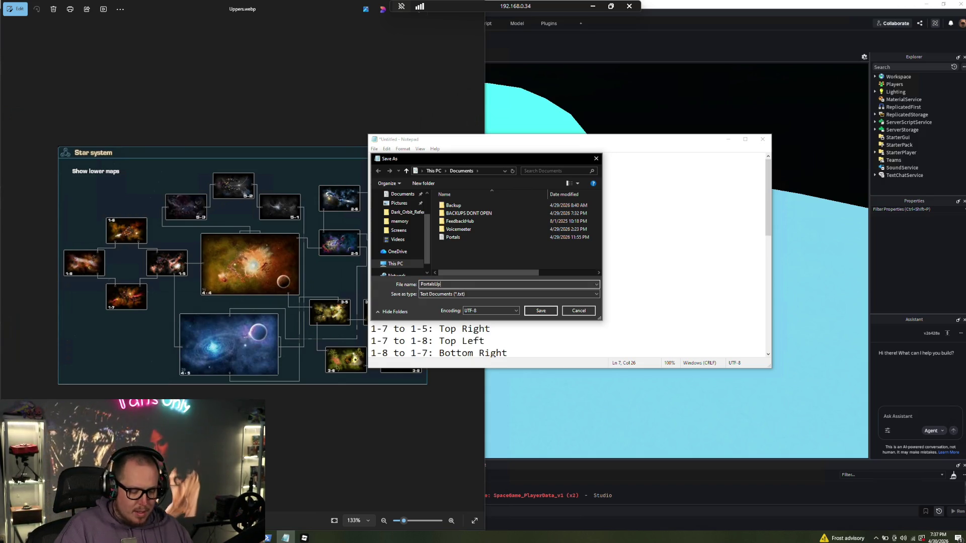
key("Return")
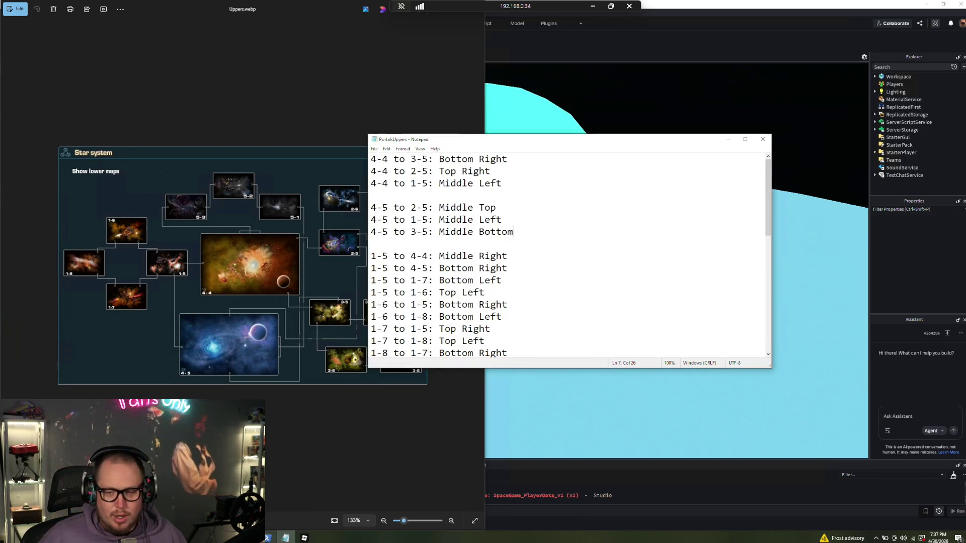
left_click(267, 538)
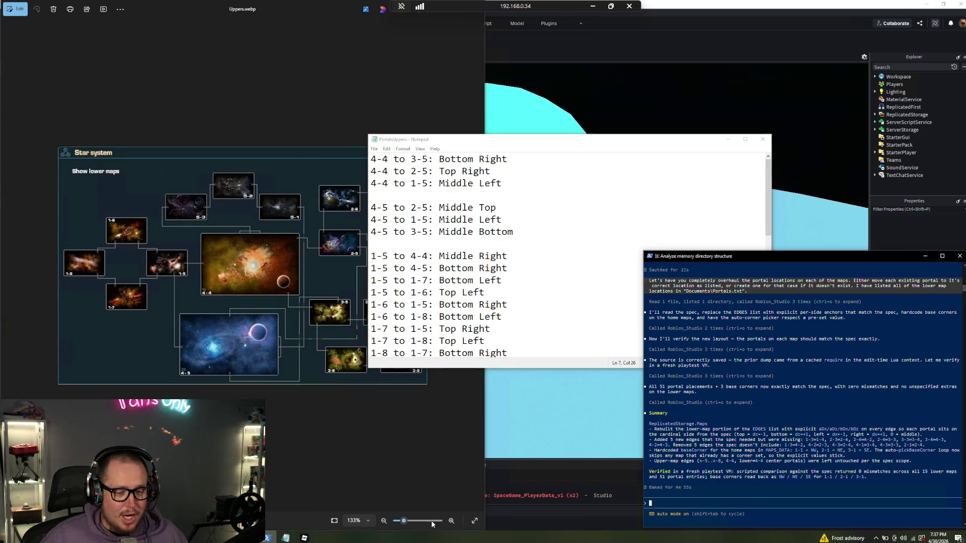
Begin a Claude Code reply: 'That looks great thank you! Next up would be the same thing for the upper maps.'
left_click(728, 139)
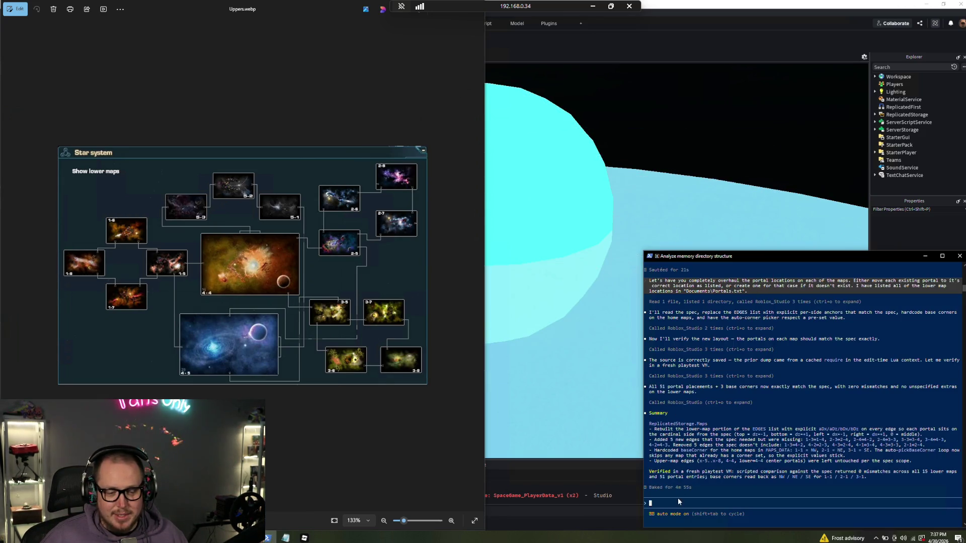
left_click(560, 467)
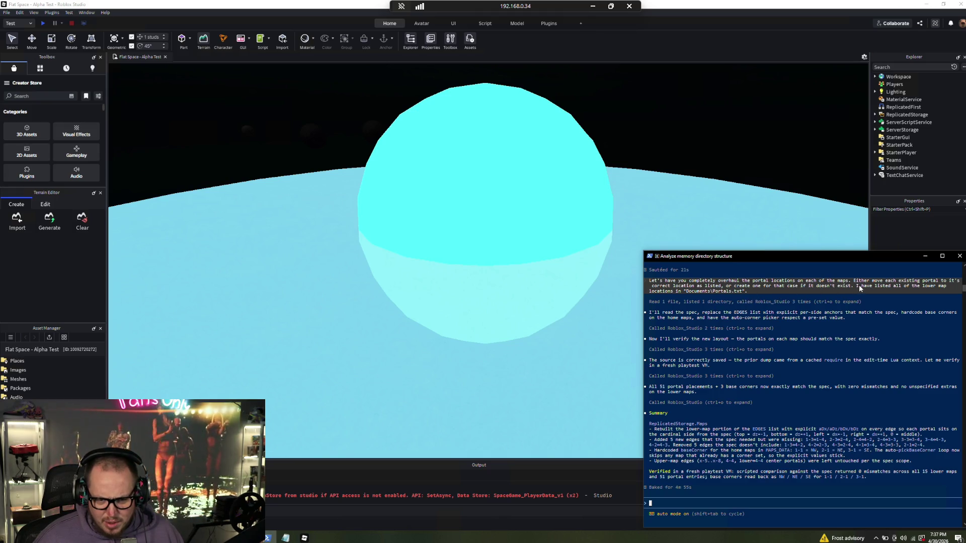
scroll(752, 326, "up", 1)
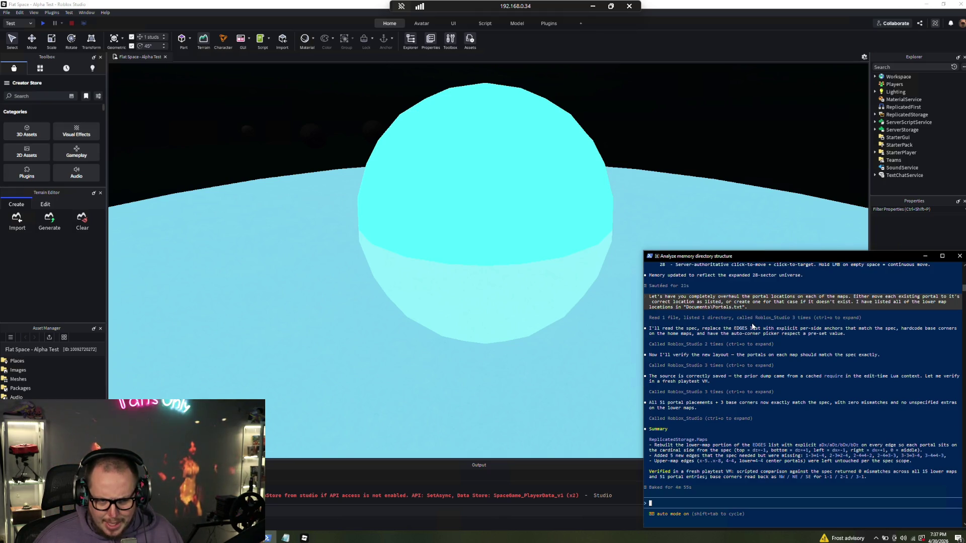
scroll(750, 339, "down", 5)
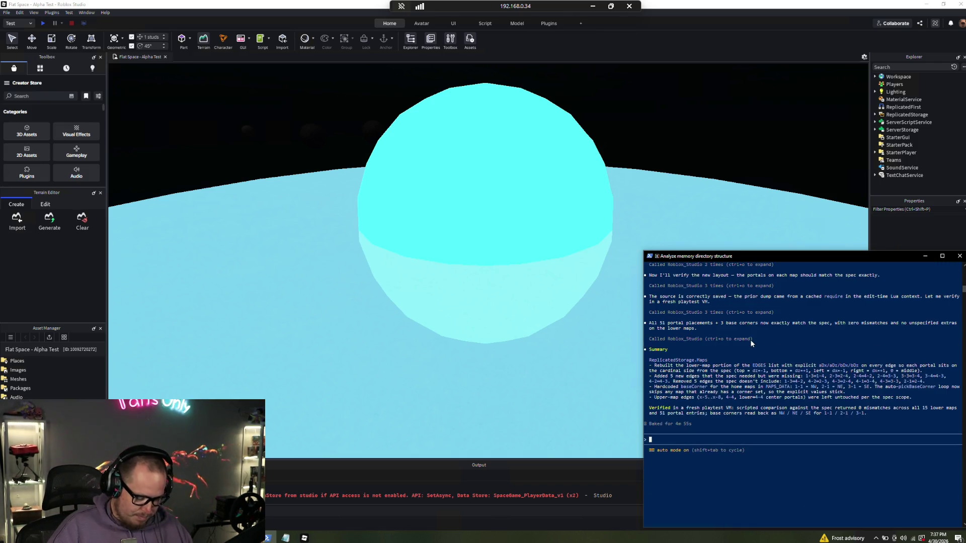
type("That looks great thank you! Next up would be the same thing for the upper maps. I have listed the ")
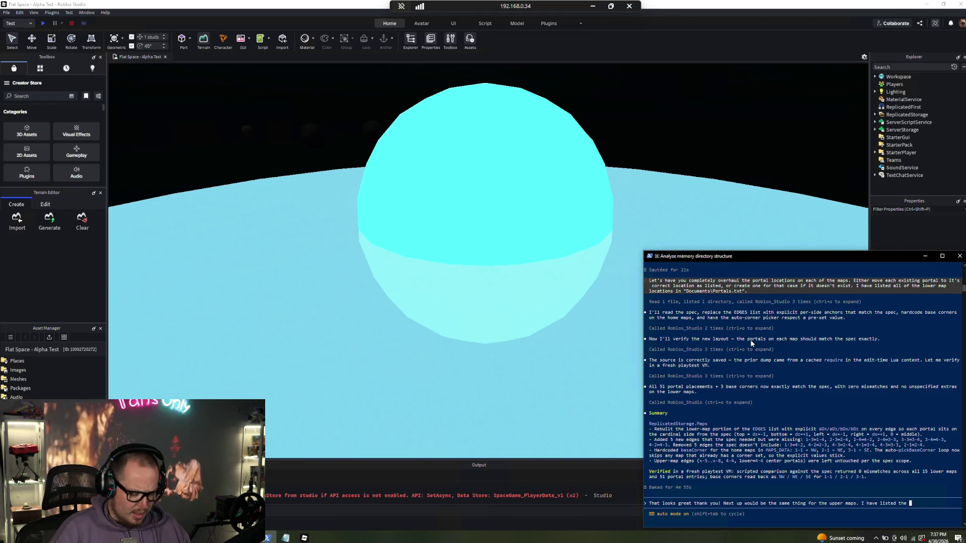
type("portal config for ")
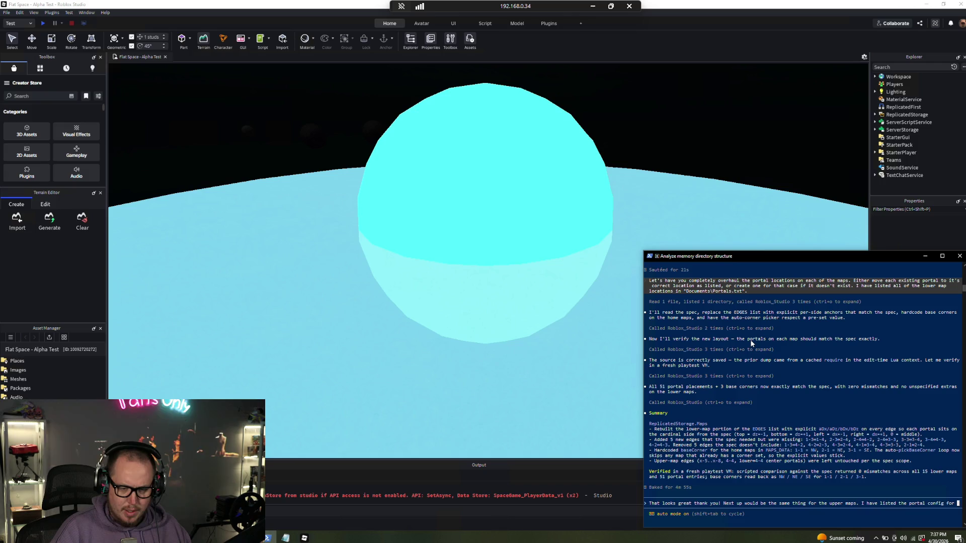
type("those ")
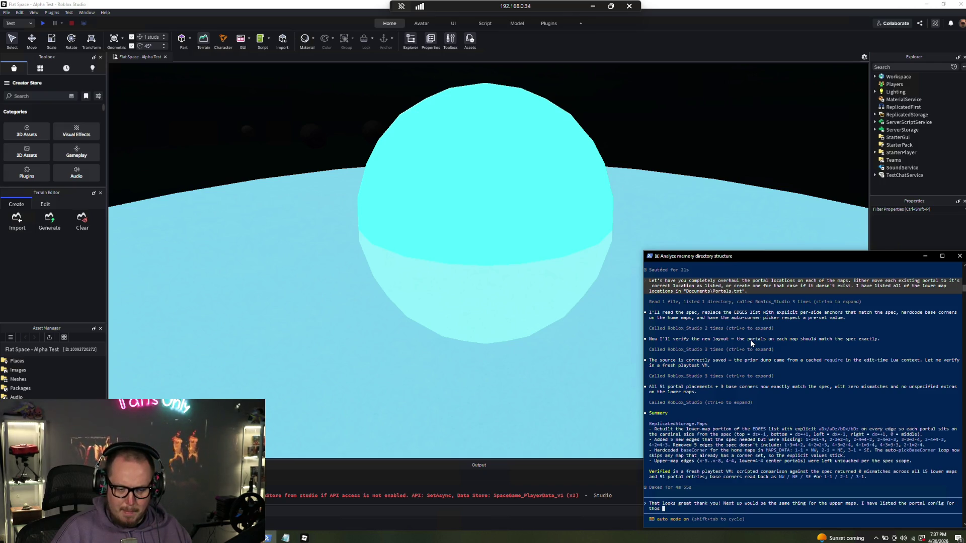
type("maps located")
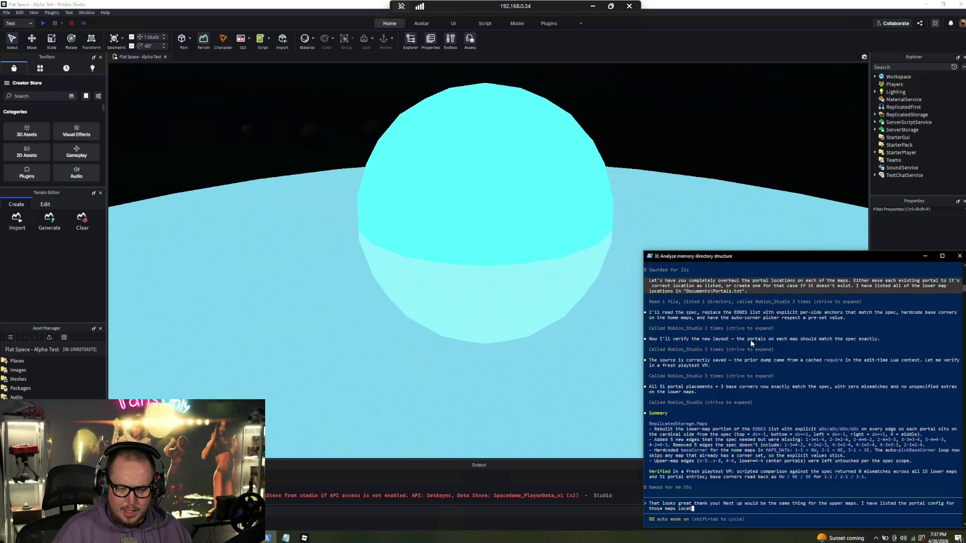
type(" \"")
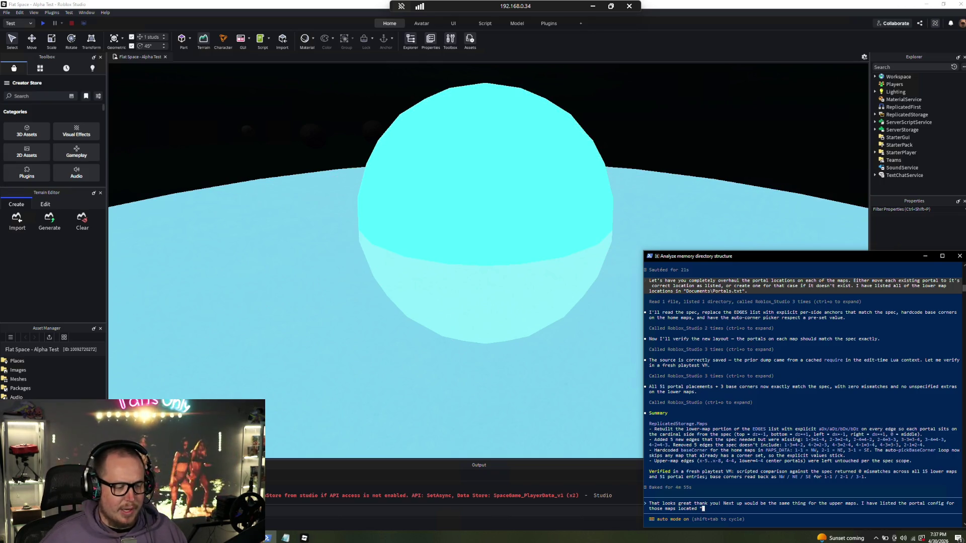
Copy the Documents\PortalsUppers.txt path from File Explorer and paste it, quoted, into the request
key("super+e")
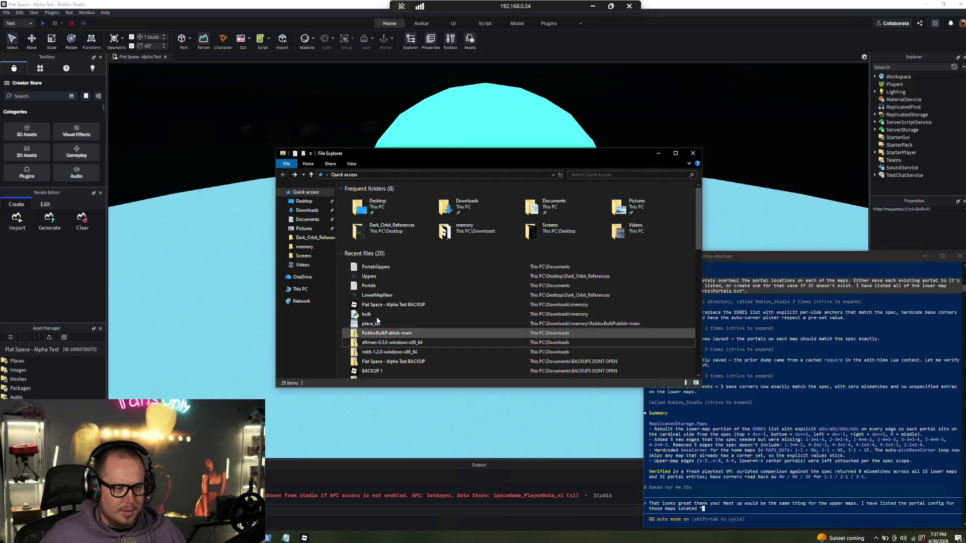
right_click(380, 266)
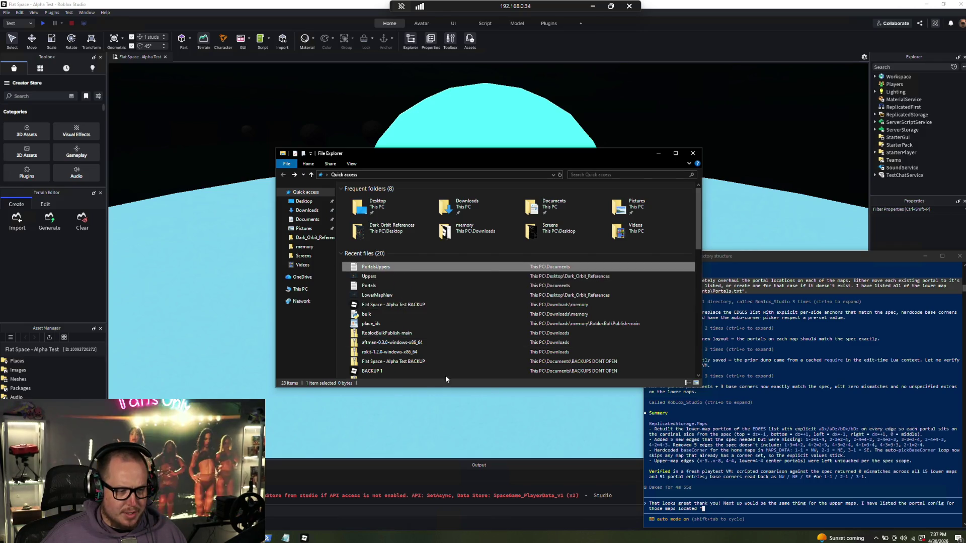
left_click(418, 393)
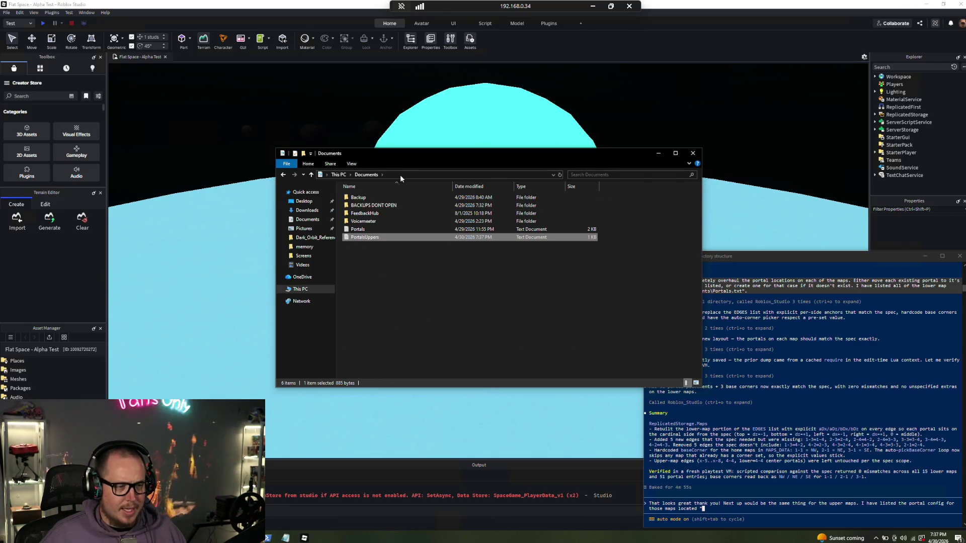
left_click(401, 176)
left_click(401, 175)
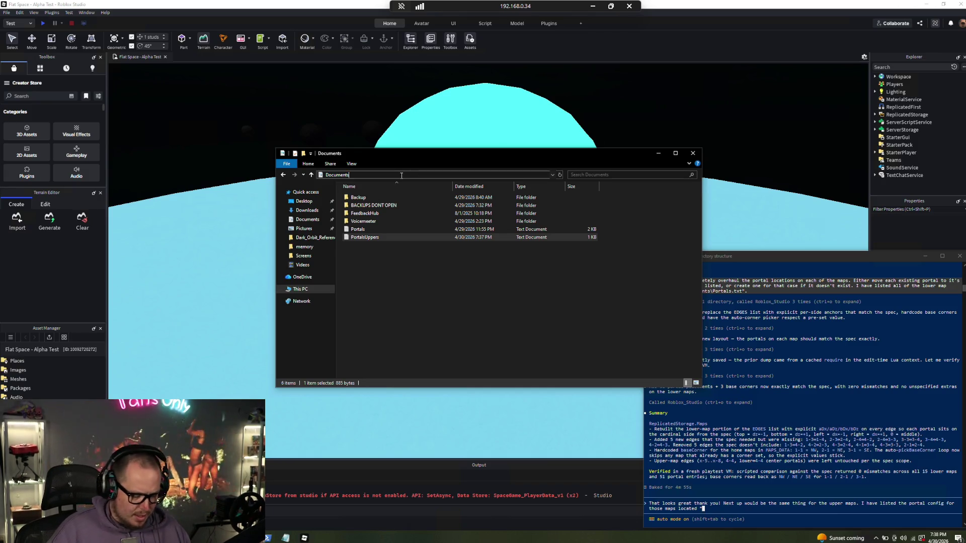
type("\\Port")
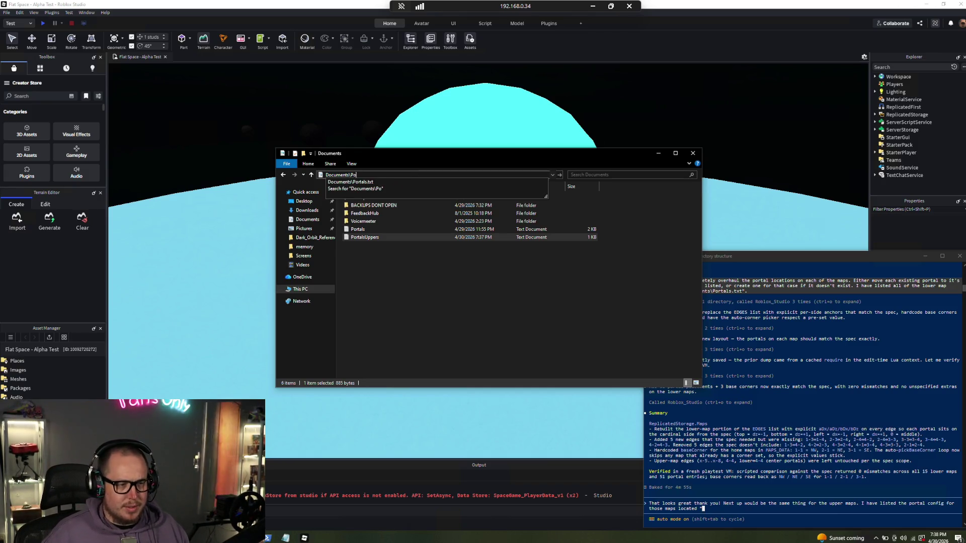
type("als")
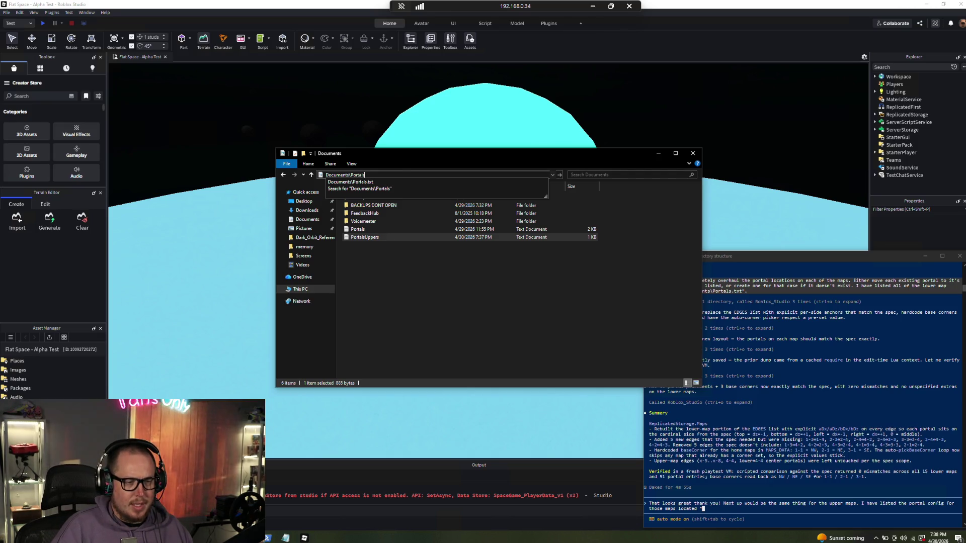
type("Uppers.")
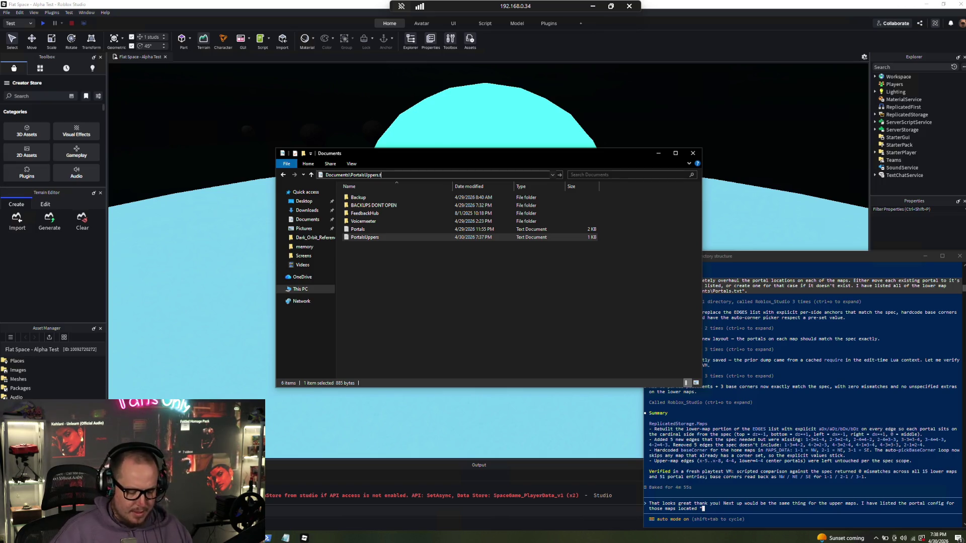
type("t")
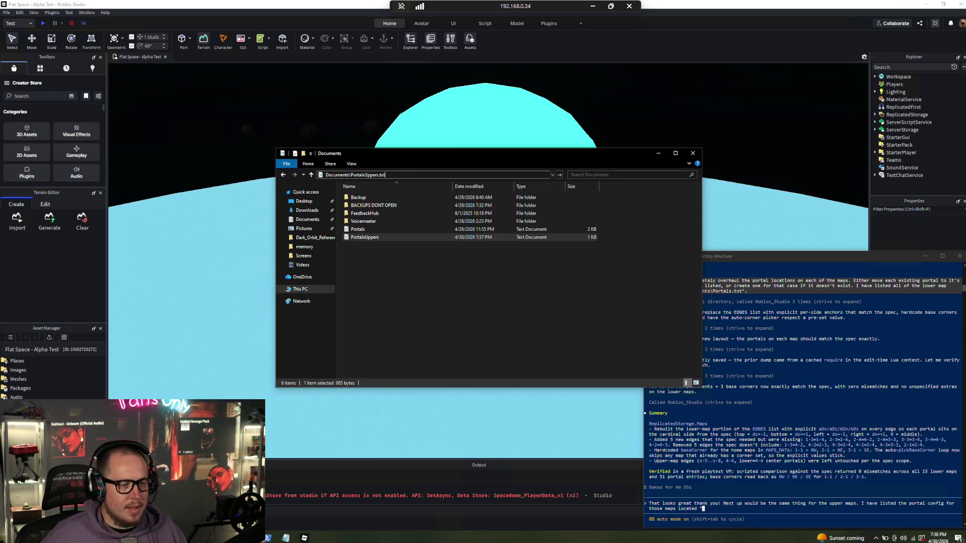
key("Return")
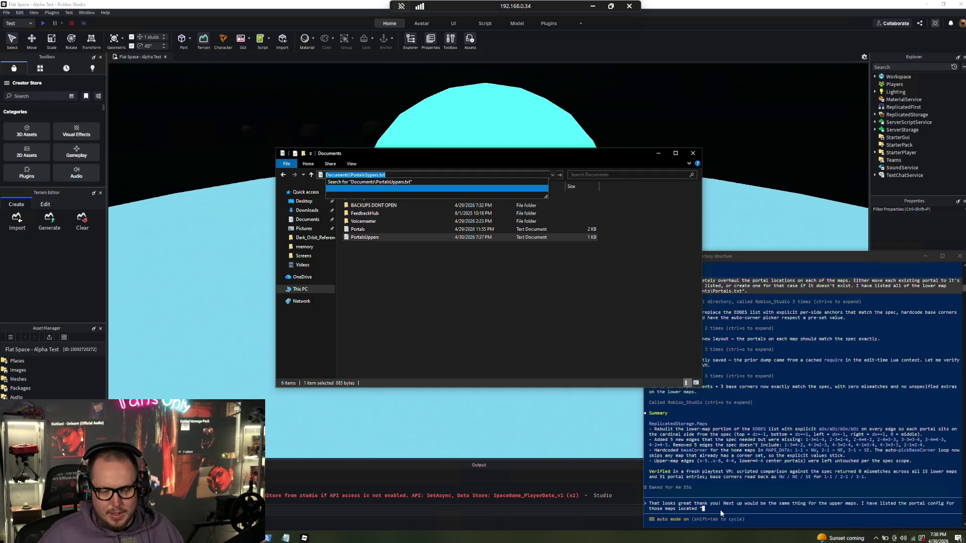
left_click(720, 509)
type("Documents\\PortalsUppers.txt")
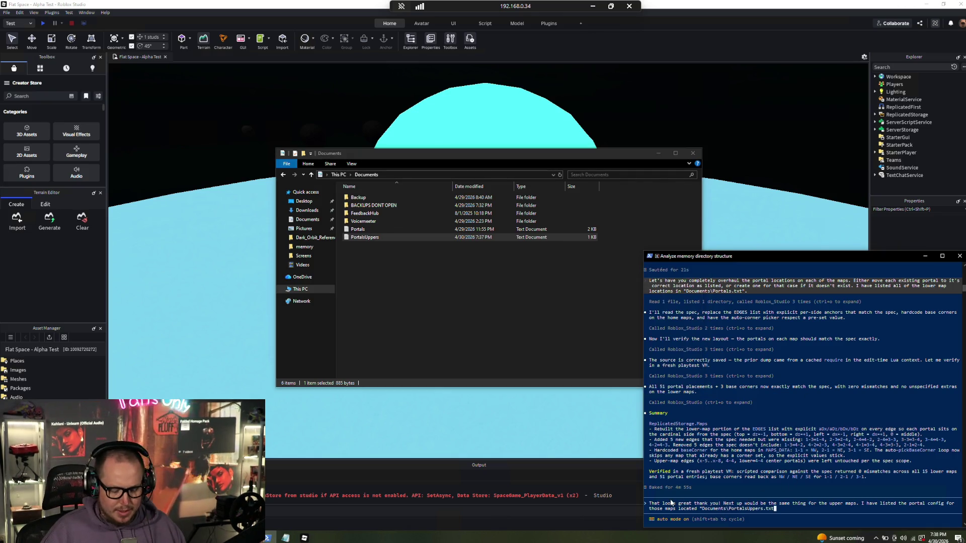
type("\"")
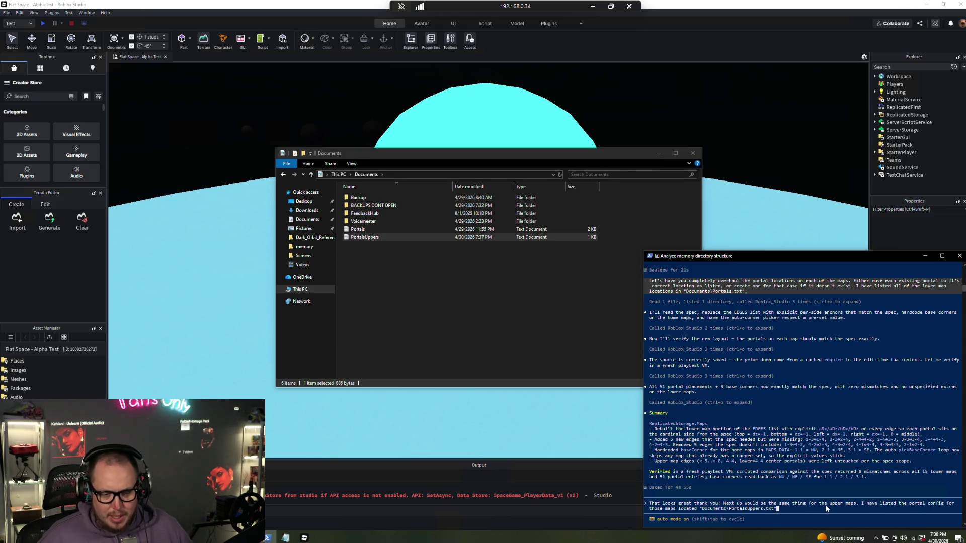
Send the upper-maps portal request, reposition and narrow the terminal, and minimize the Documents window
key("Return")
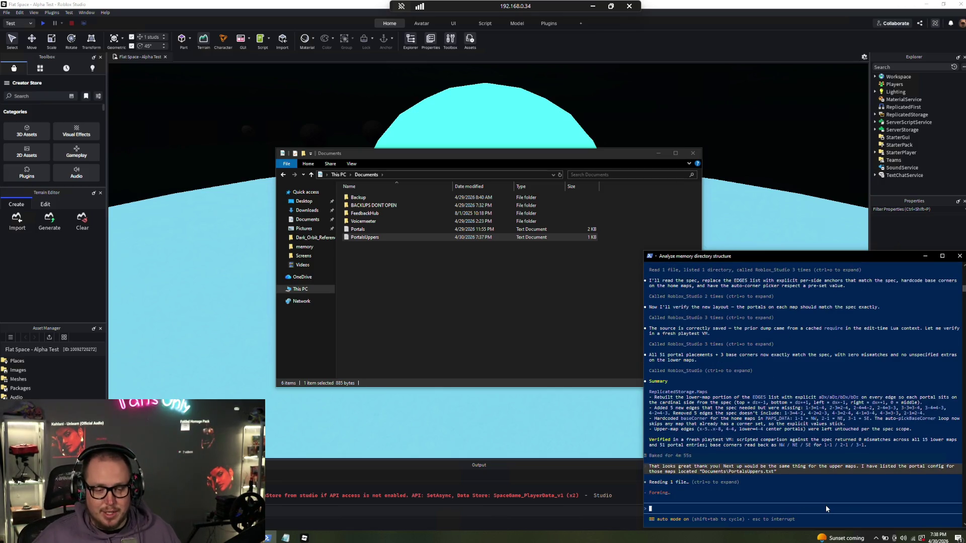
scroll(804, 443, "up", 1, "ctrl")
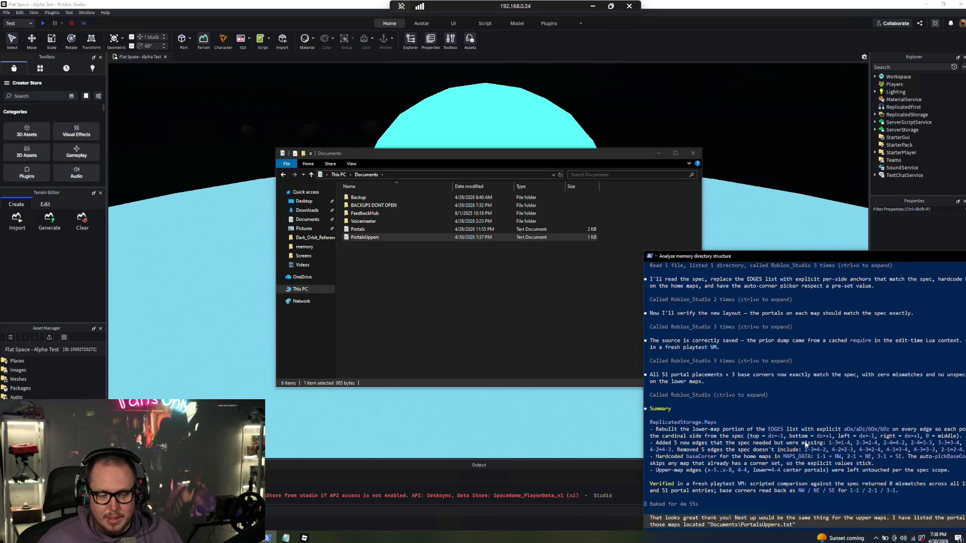
mouse_move(766, 258)
left_mouse_down()
mouse_move(682, 162)
mouse_move(596, 4)
mouse_move(627, 34)
mouse_move(633, 107)
left_mouse_up()
scroll(720, 305, "up", 2, "ctrl")
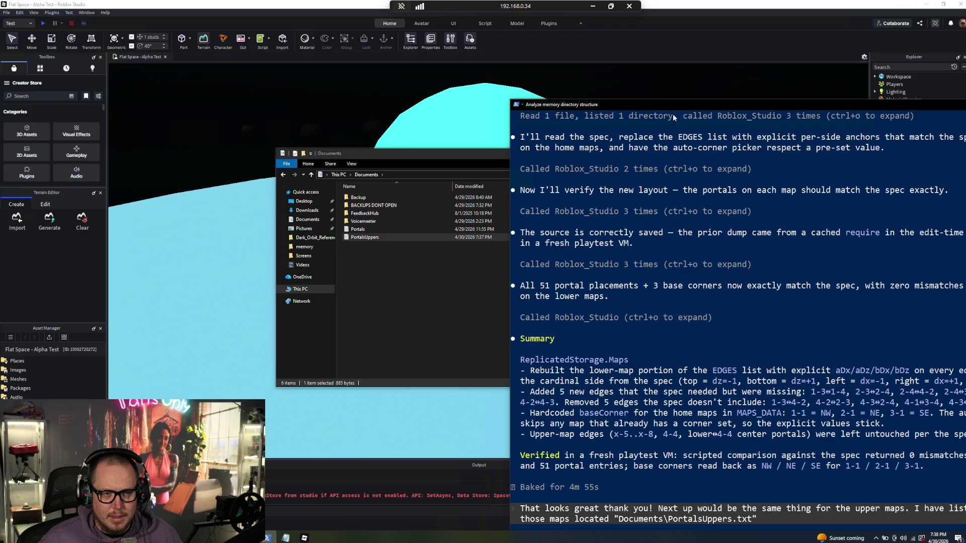
mouse_move(669, 105)
left_mouse_down()
mouse_move(621, 9)
mouse_move(479, 37)
mouse_move(531, 6)
left_mouse_up()
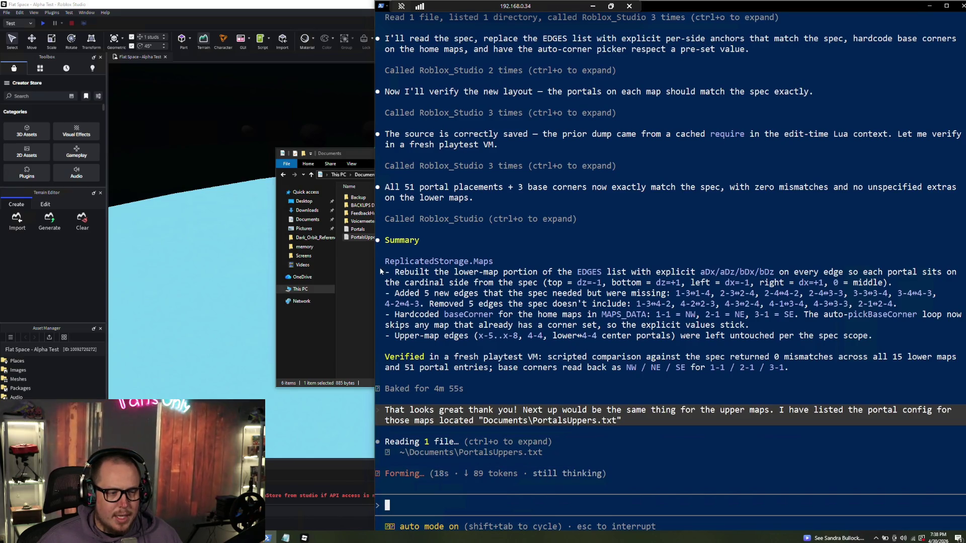
left_click_drag(376, 269, 558, 272)
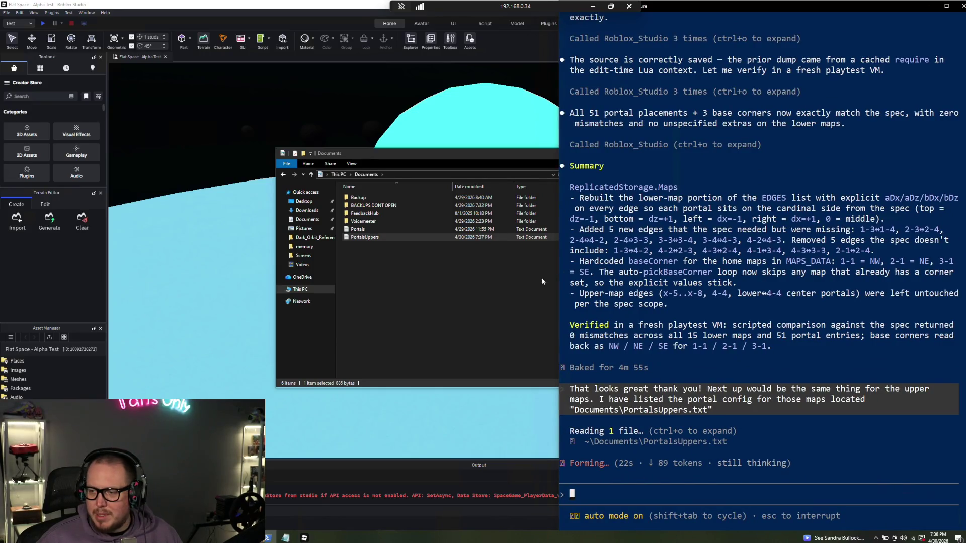
left_click(467, 156)
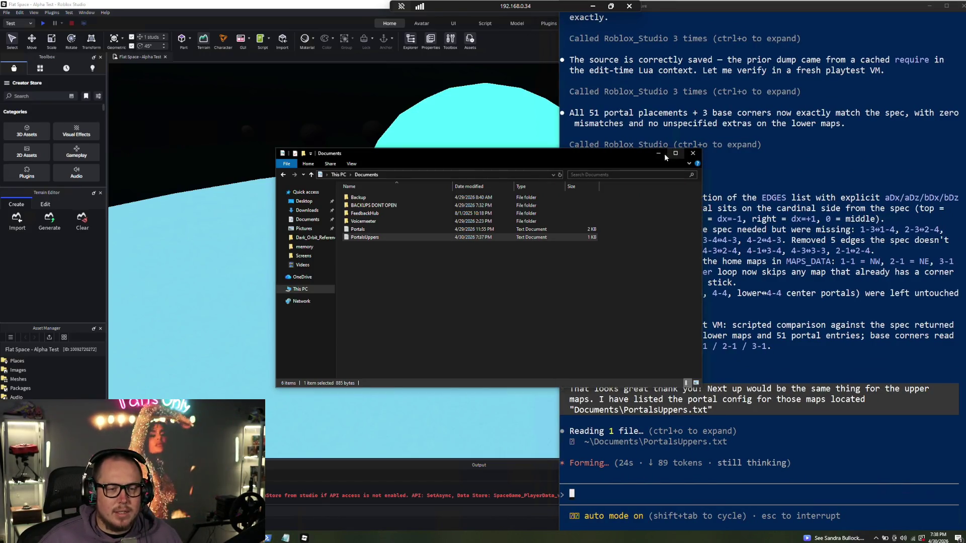
left_click(660, 153)
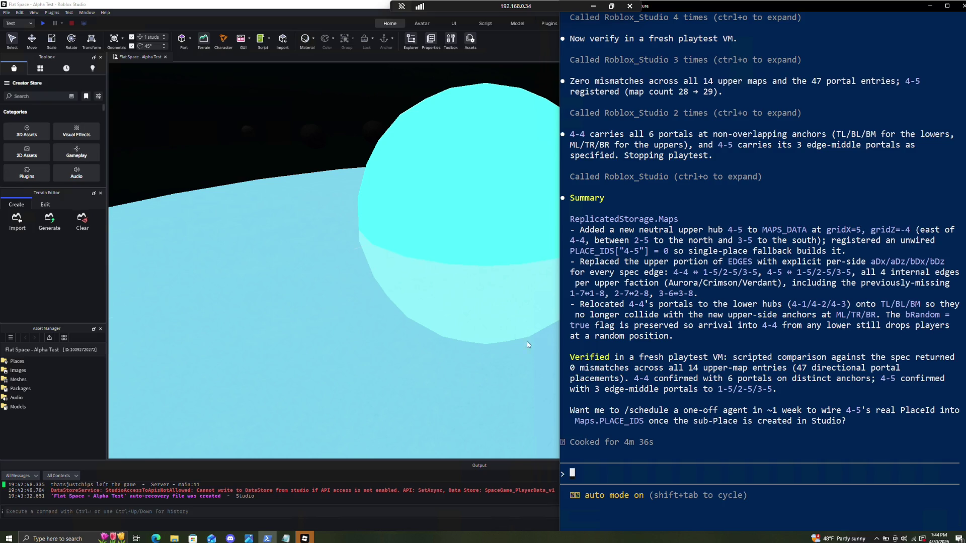
Start a Roblox Studio playtest once the upper-map portal rewiring is done
left_click(43, 23)
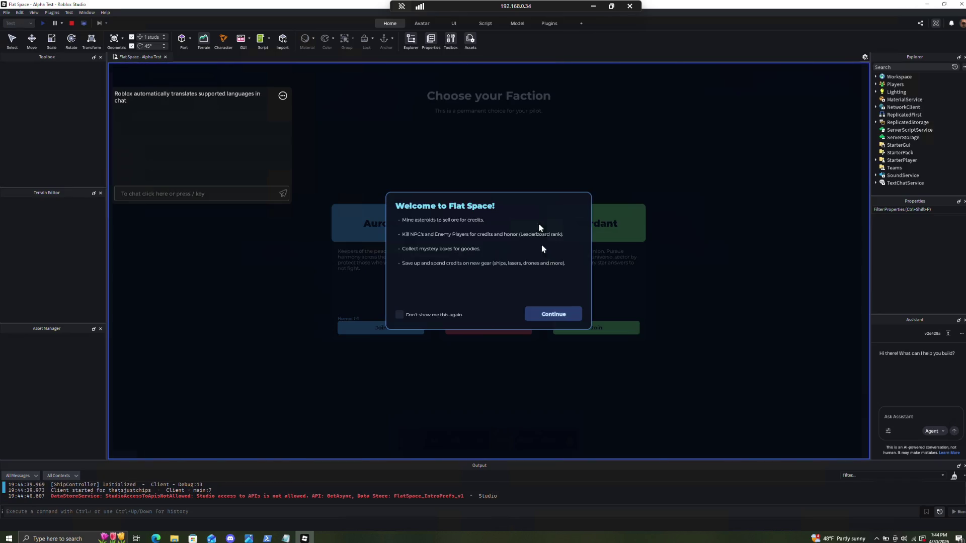
Join as an Aurora pilot, fly the ship across the map, then stop the playtest
left_click(543, 319)
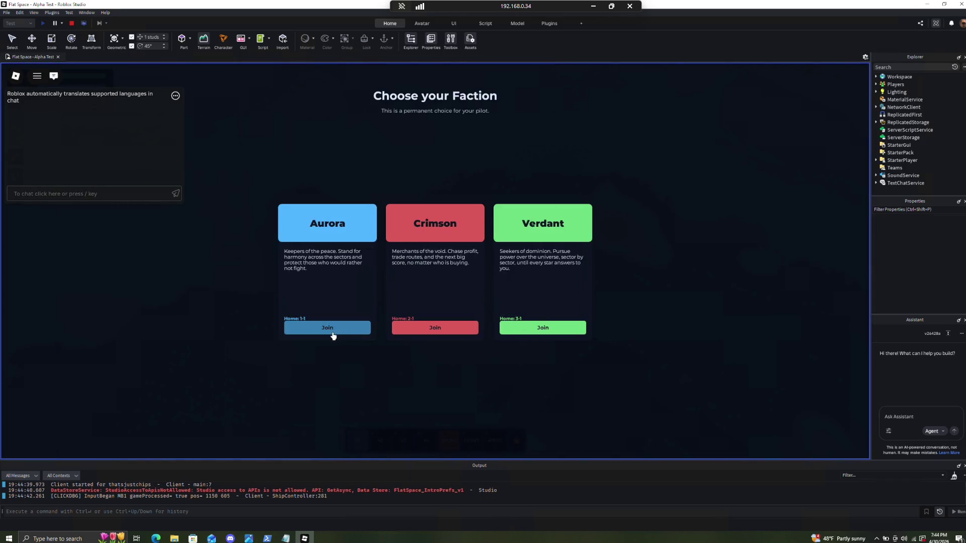
left_click(332, 334)
left_click(605, 192)
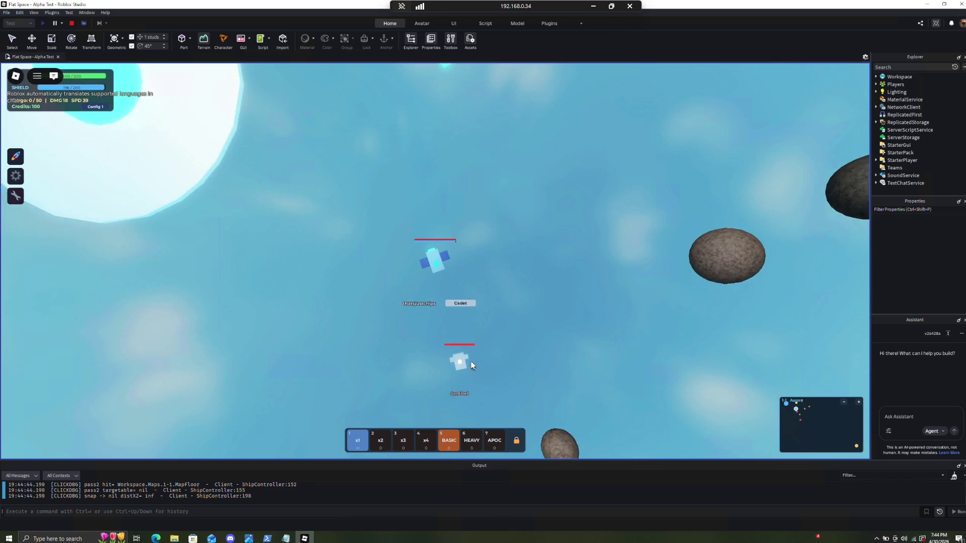
left_click(461, 352)
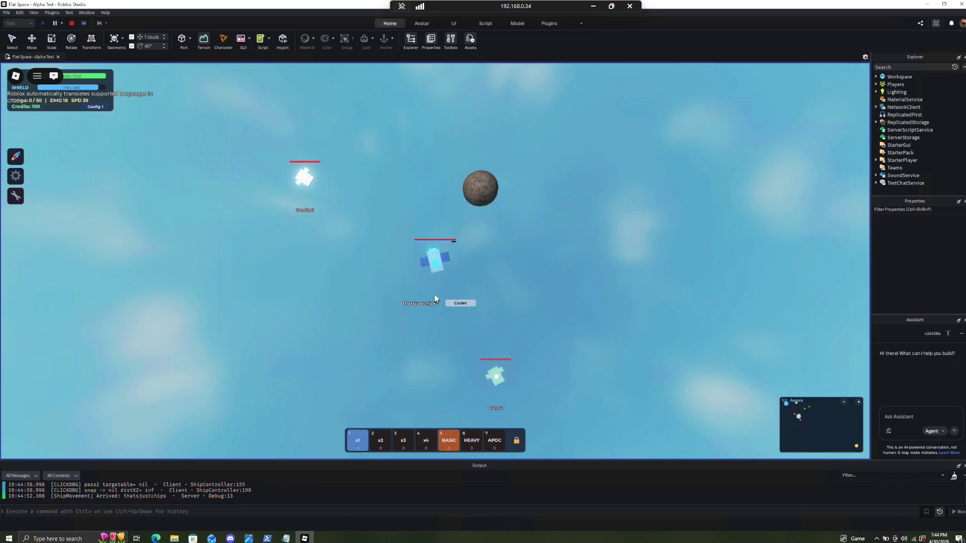
left_click(328, 131)
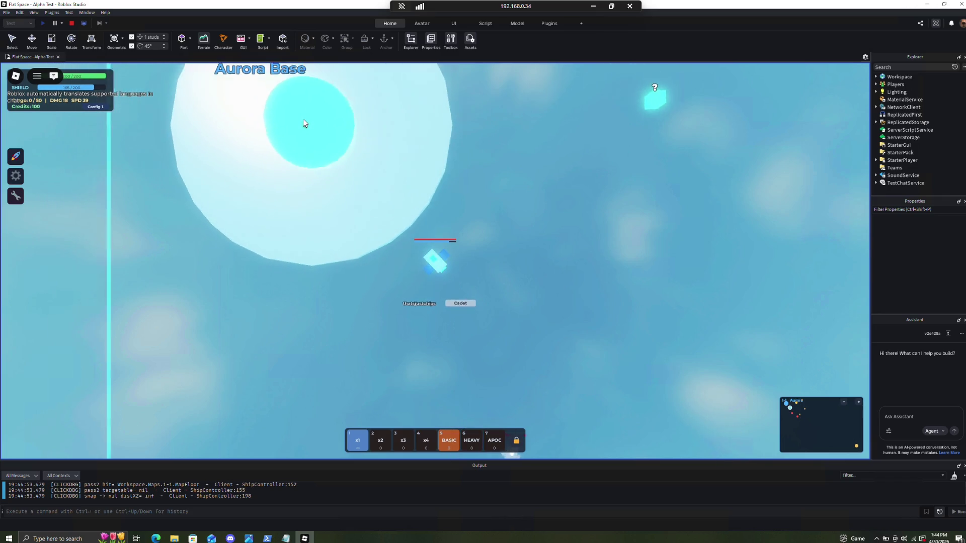
left_click(72, 23)
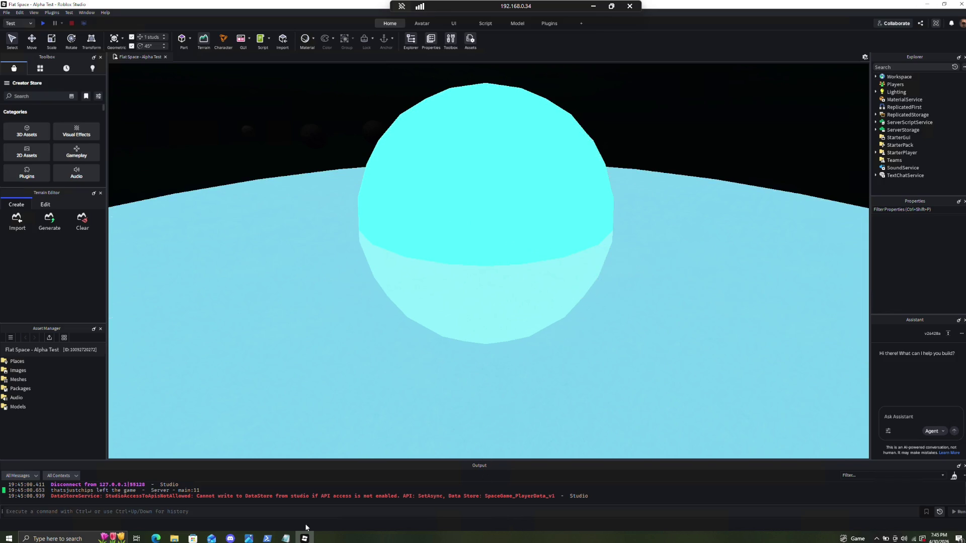
left_click(267, 538)
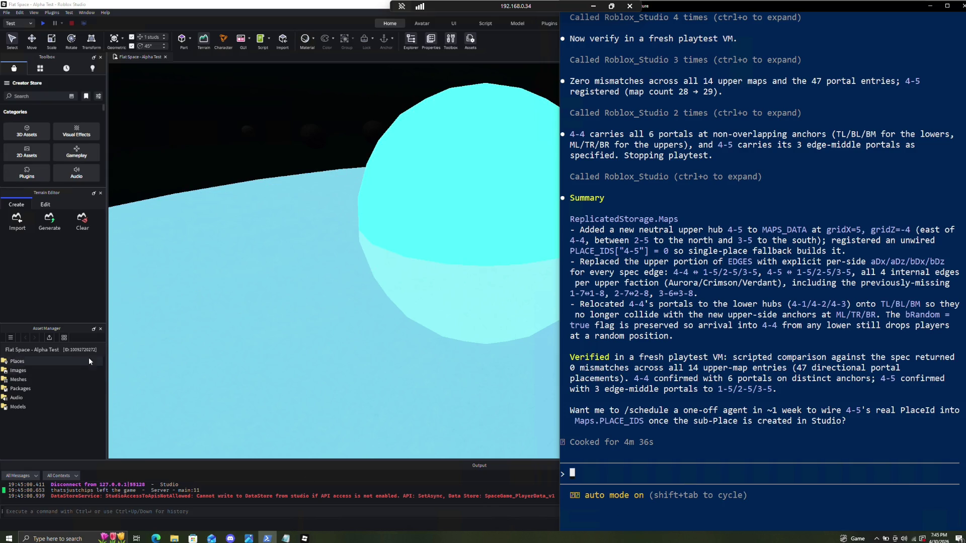
Open the game's Places list in Asset Manager and add a new place
left_click(74, 315)
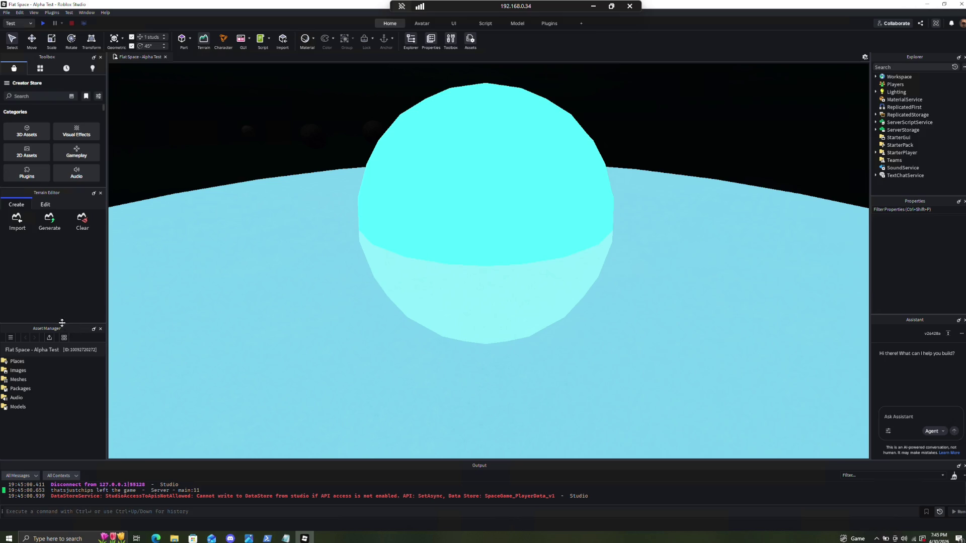
double_click(16, 362)
scroll(50, 387, "down", 5)
scroll(46, 384, "down", 1)
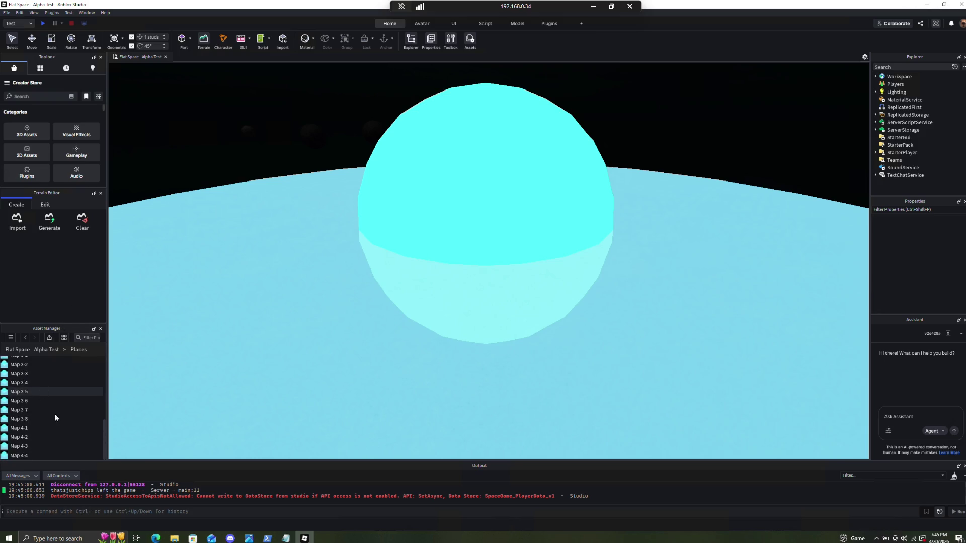
right_click(105, 456)
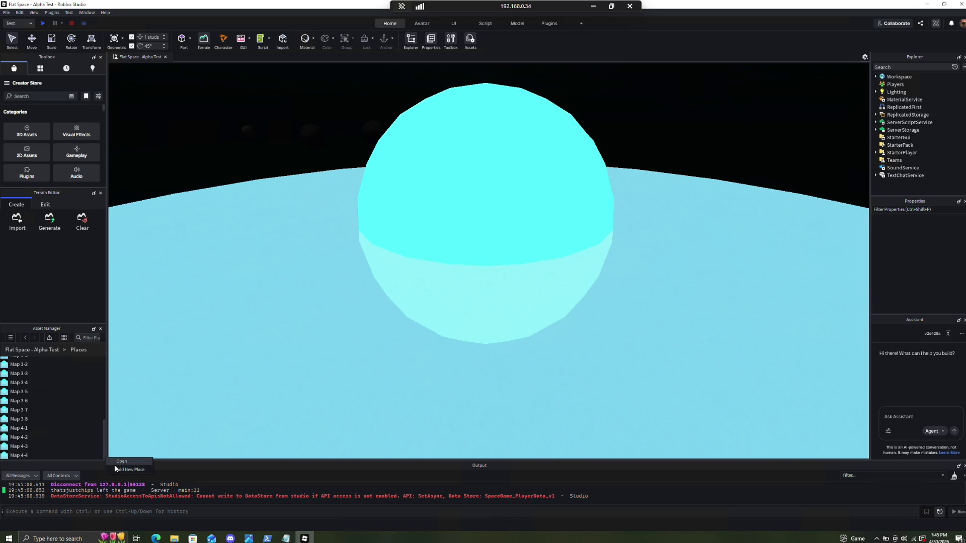
left_click(116, 468)
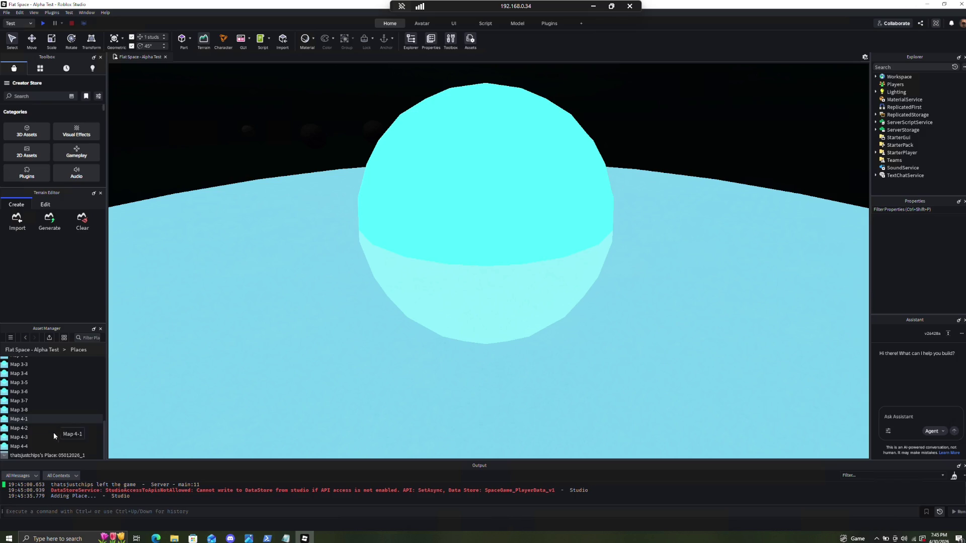
Rename the new place to Map 4-5
right_click(42, 455)
left_click(53, 460)
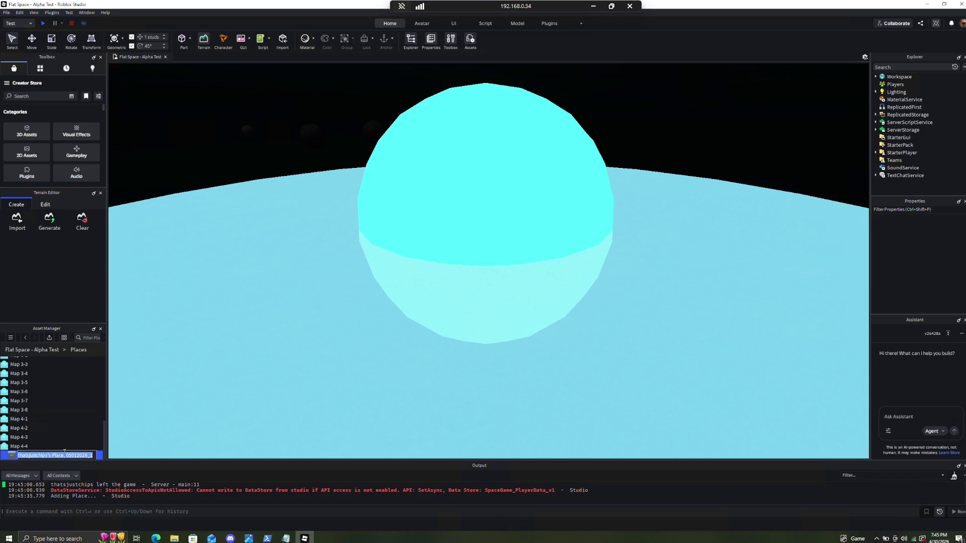
type("Map 4-5")
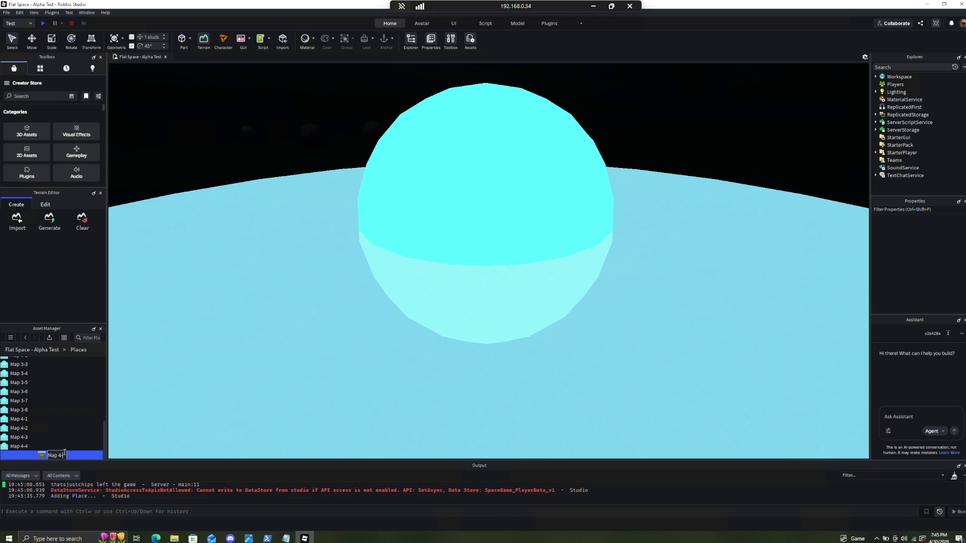
key("Return")
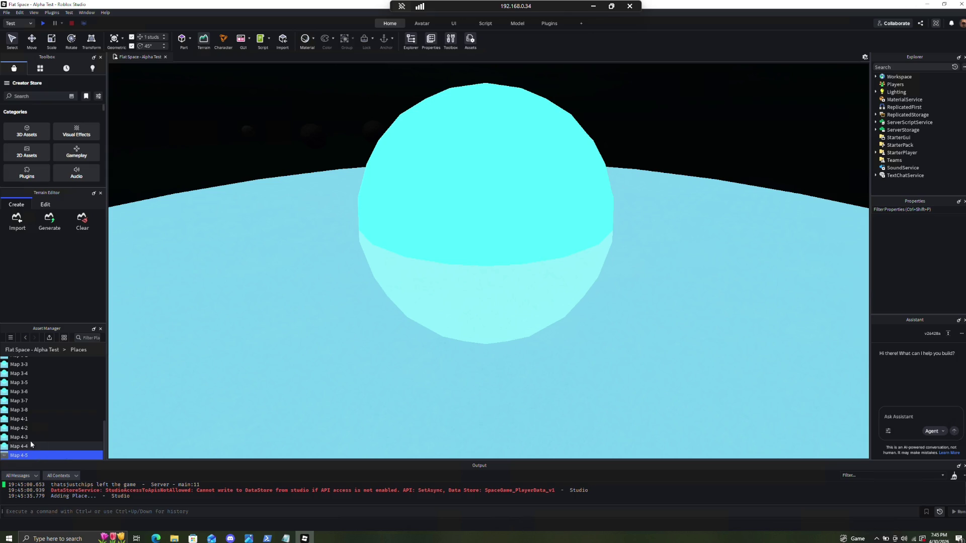
right_click(19, 457)
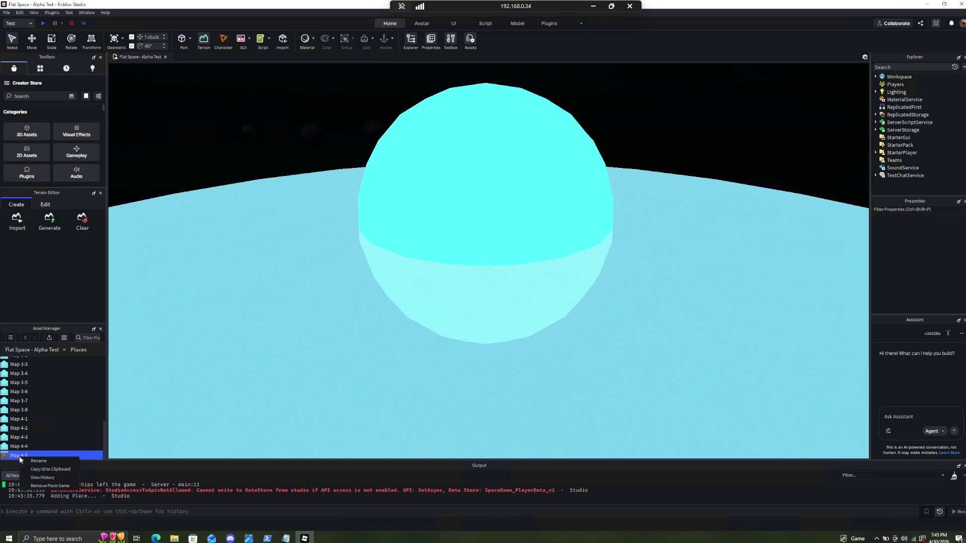
left_click(47, 469)
left_click(267, 538)
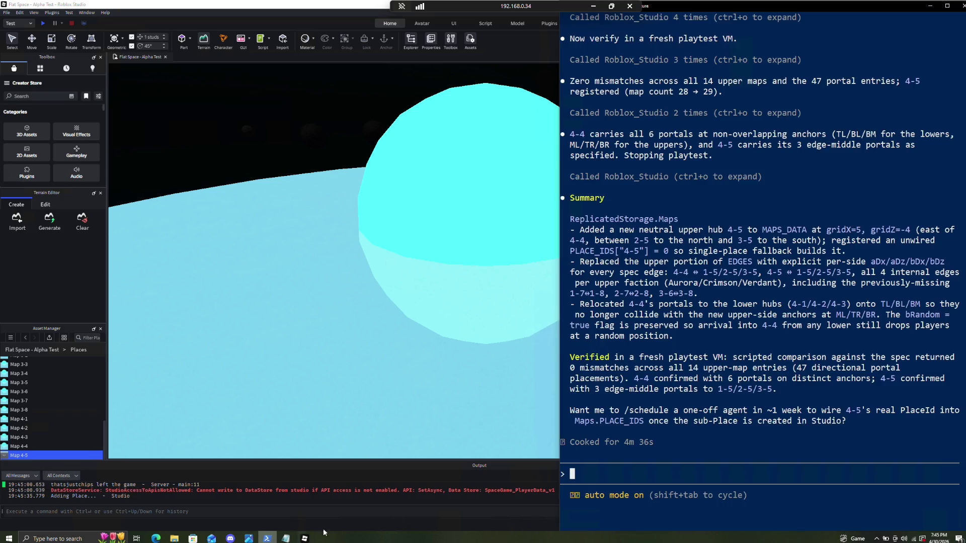
key("BackSpace")
type("some, thats great! I have created the 4-5 placer")
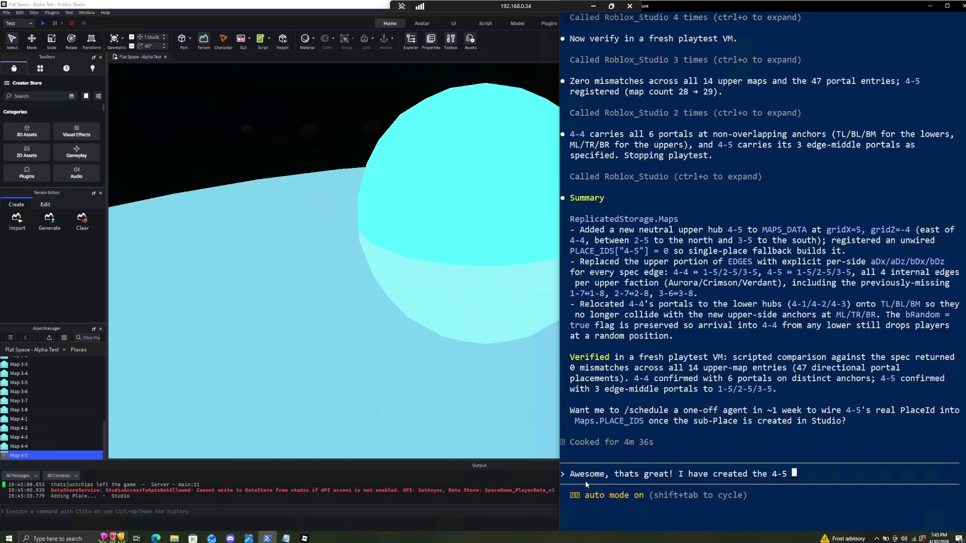
key("BackSpace")
key("BackSpace")
type("and here ")
type("is the ")
type("ID")
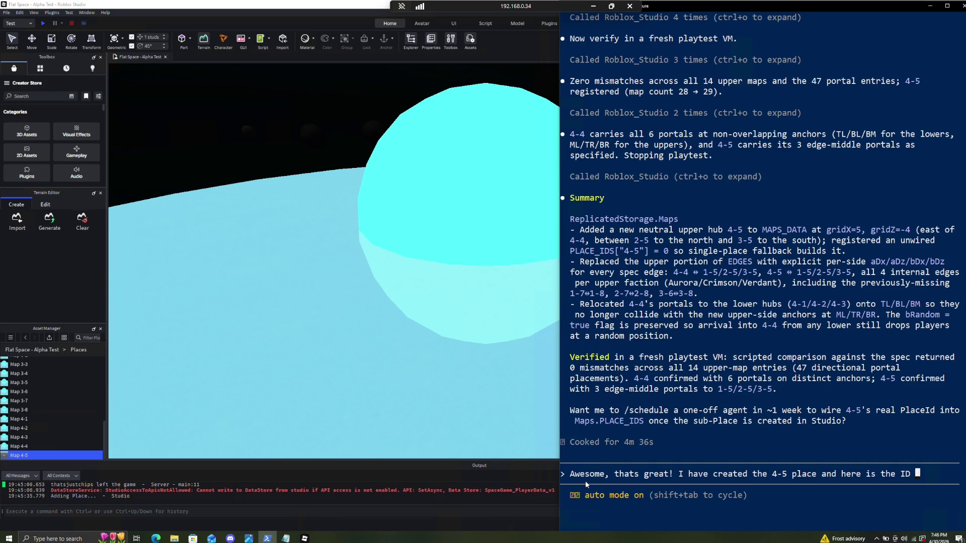
type(" 89945938455803")
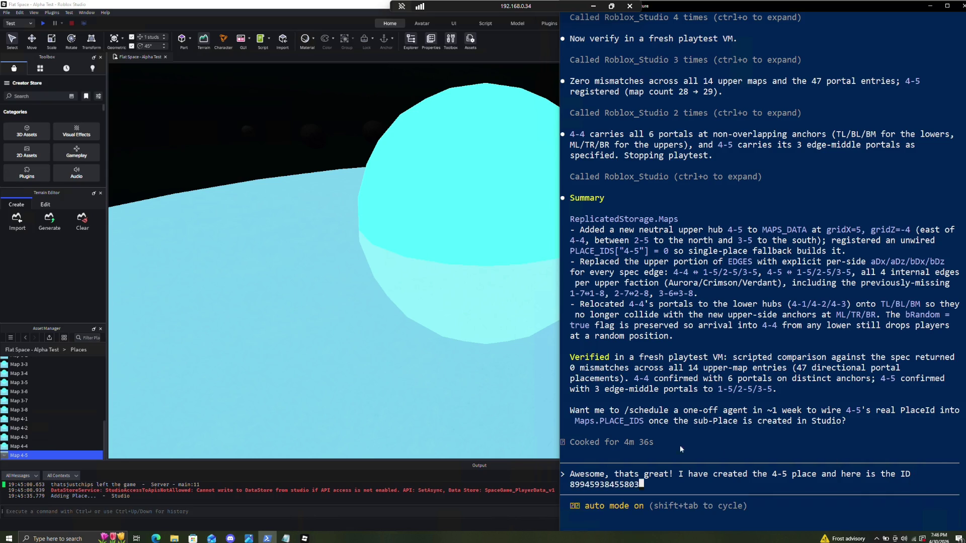
Copy the Map 4-5 place ID from Asset Manager, then send the message to Claude Code
right_click(38, 455)
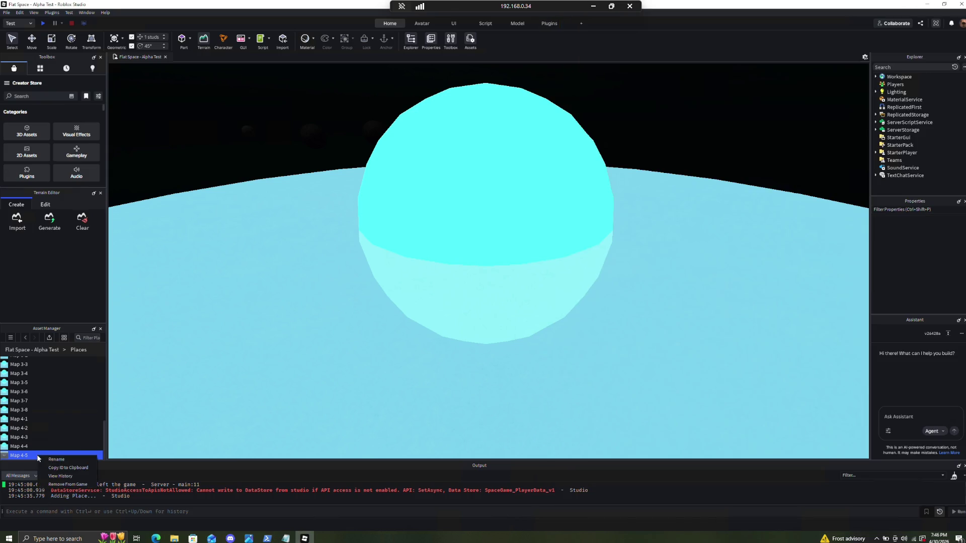
left_click(67, 468)
left_click(290, 538)
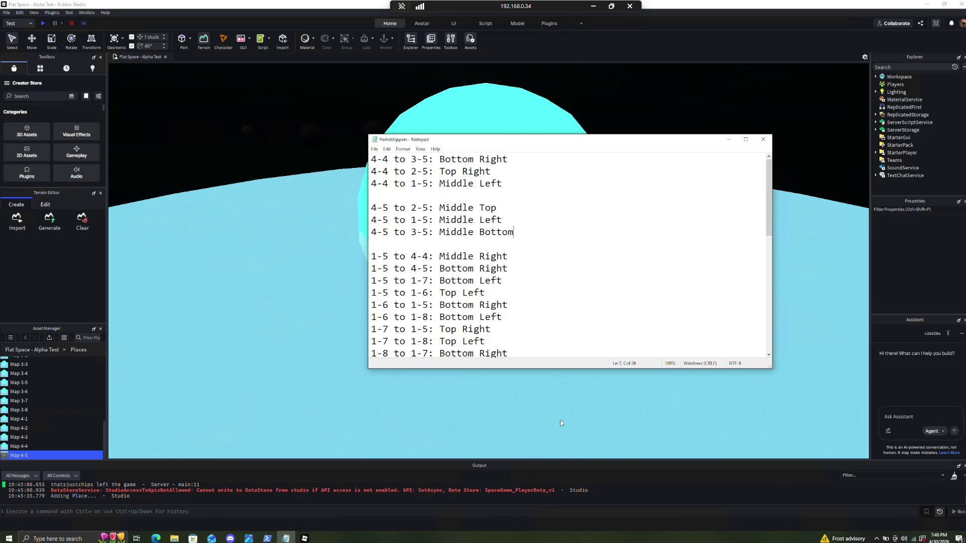
key("ctrl+v")
key("ctrl+z")
left_click(304, 538)
left_click(304, 538)
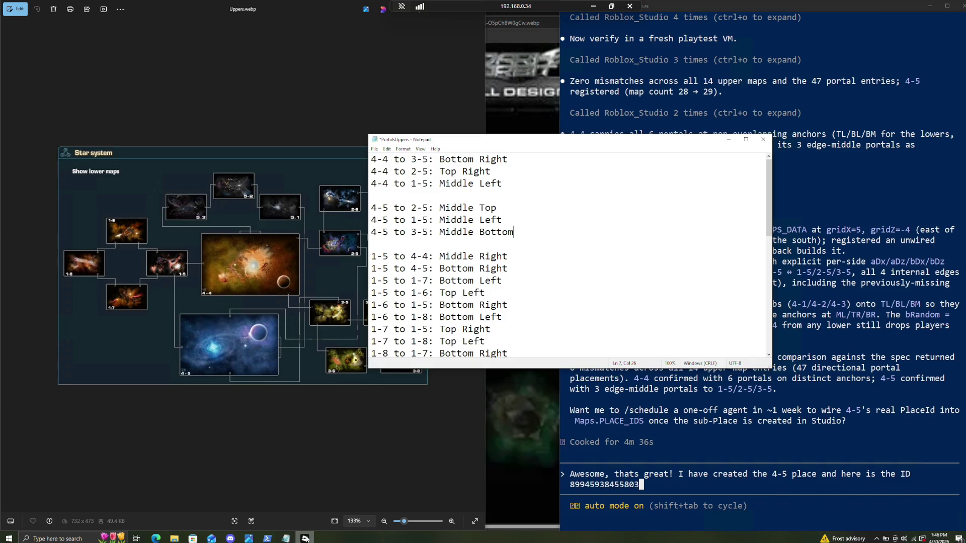
left_click(305, 538)
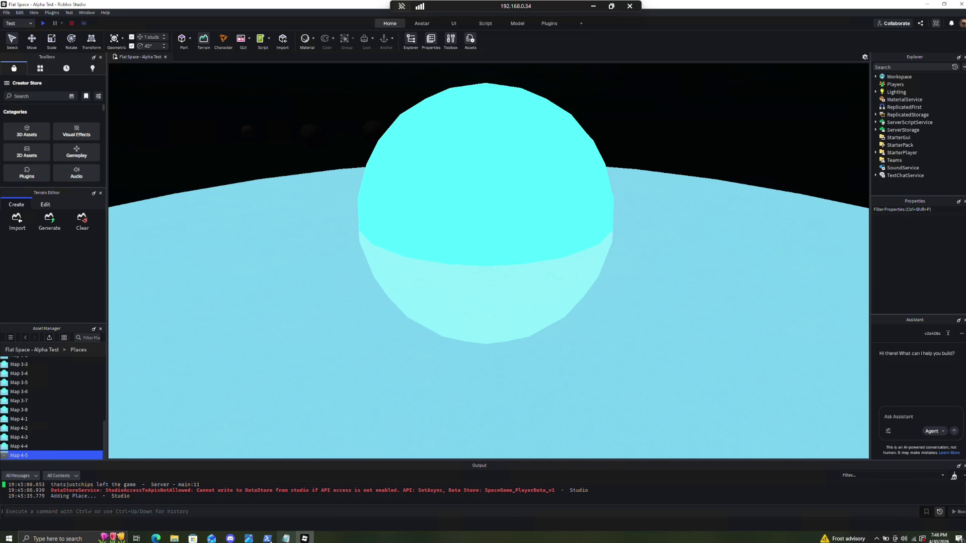
mouse_move(289, 540)
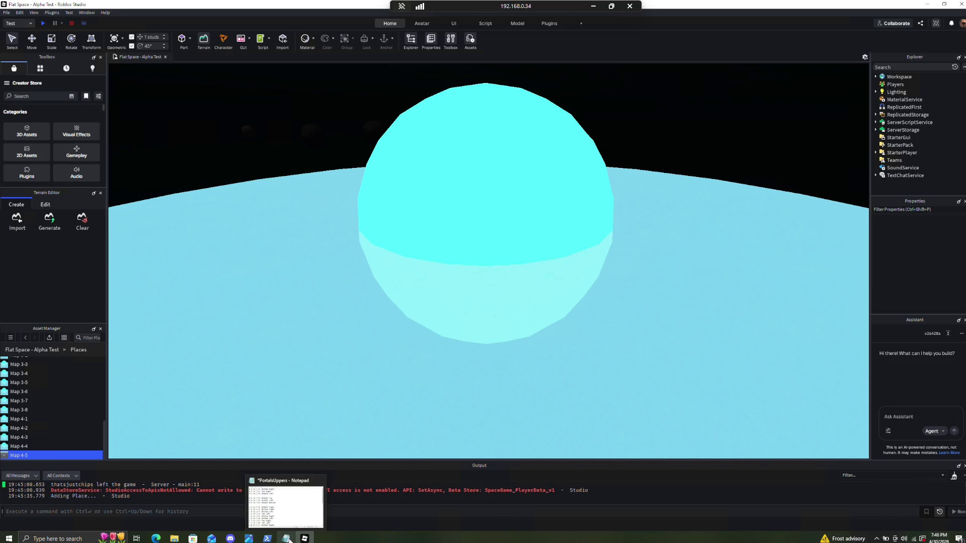
left_click(268, 538)
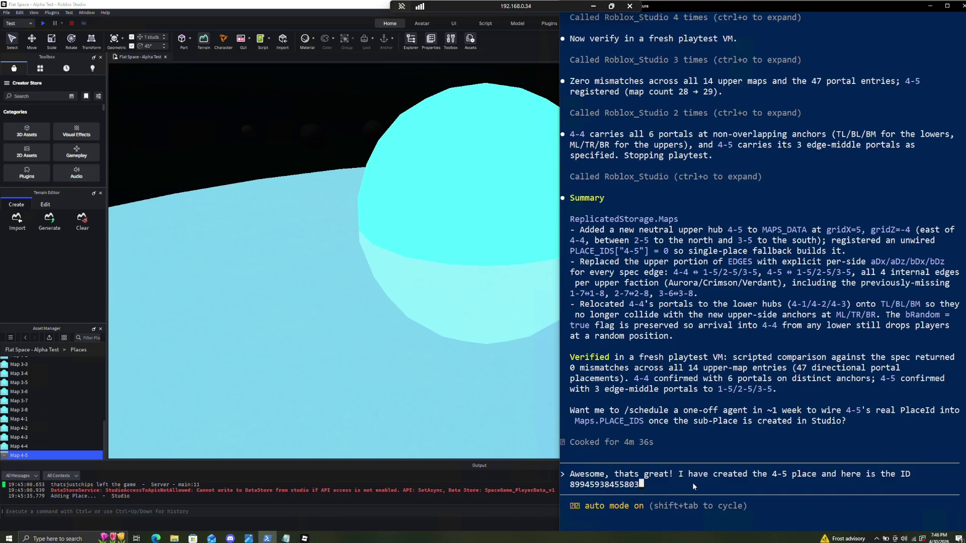
key("Return")
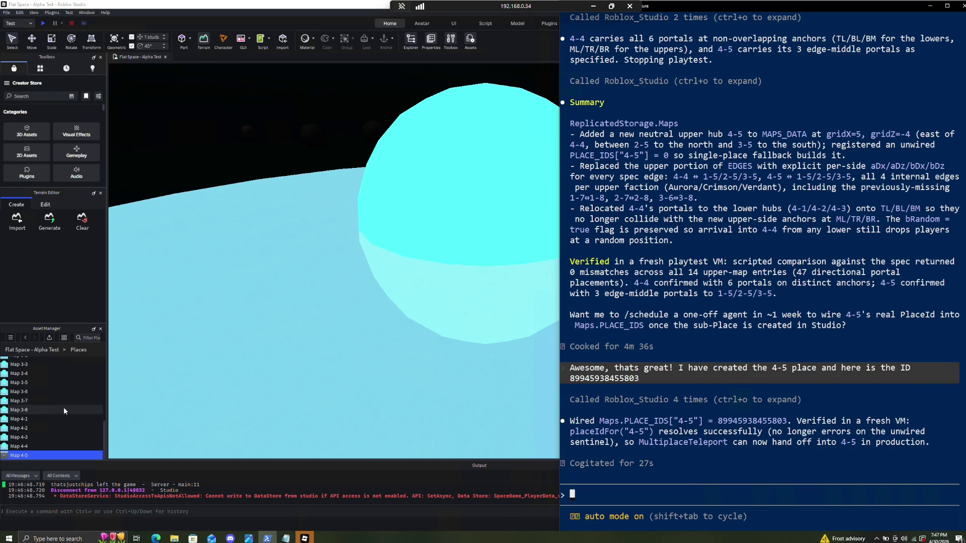
Drag across the screen while Claude Code wires the 4-5 ID into Maps.PLACE_IDS
left_click_drag(75, 441, 420, 412)
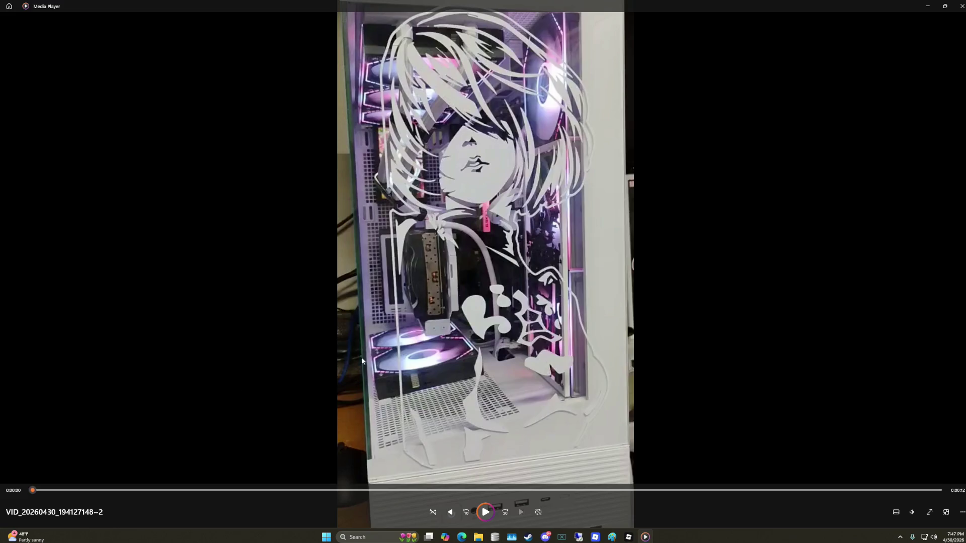
Play and pause the PC case clip, then seek back to 4 seconds and to 0:00:00
left_click(483, 517)
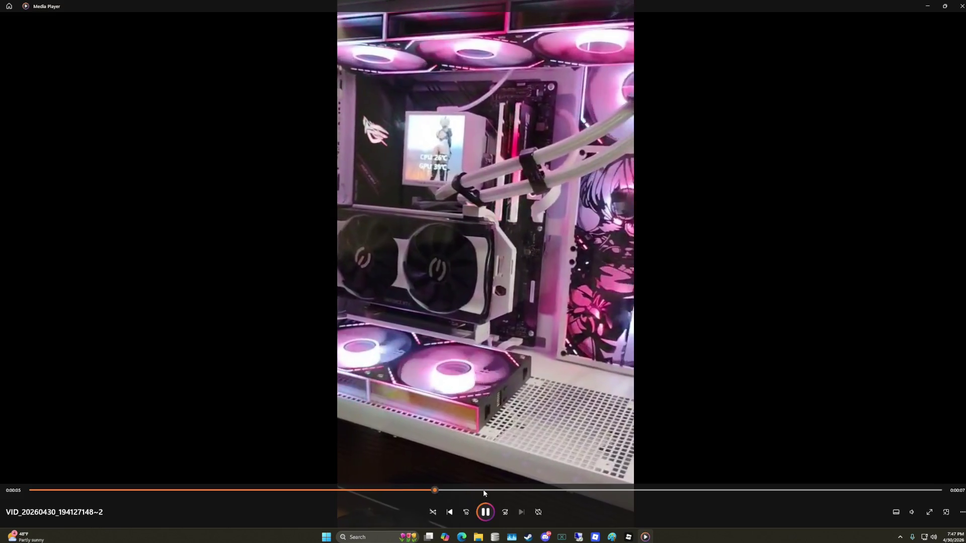
left_click(484, 514)
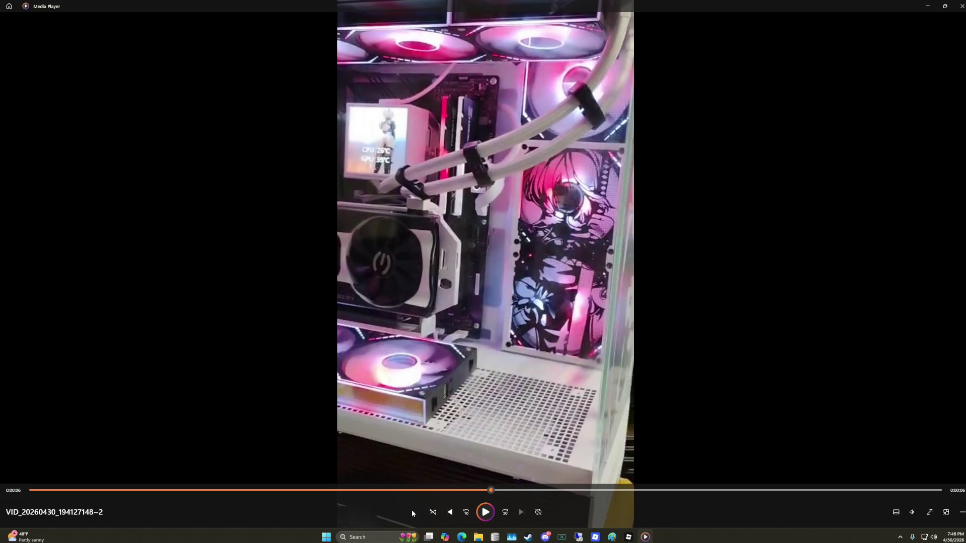
mouse_move(175, 489)
left_mouse_down()
mouse_move(113, 489)
mouse_move(386, 494)
mouse_move(642, 472)
mouse_move(352, 491)
mouse_move(134, 524)
mouse_move(575, 493)
mouse_move(217, 491)
mouse_move(135, 517)
mouse_move(296, 491)
mouse_move(817, 451)
mouse_move(951, 454)
mouse_move(338, 509)
mouse_move(96, 513)
mouse_move(463, 521)
mouse_move(714, 509)
mouse_move(63, 513)
mouse_move(337, 521)
mouse_move(785, 505)
left_mouse_up()
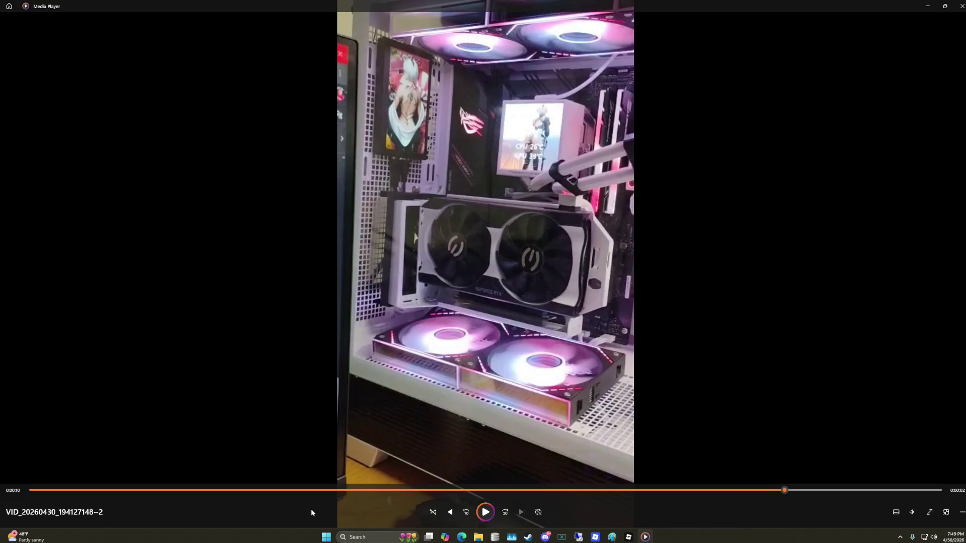
mouse_move(160, 490)
left_mouse_down()
mouse_move(34, 491)
mouse_move(437, 501)
mouse_move(947, 476)
mouse_move(191, 492)
mouse_move(661, 493)
mouse_move(197, 491)
mouse_move(170, 464)
left_mouse_up()
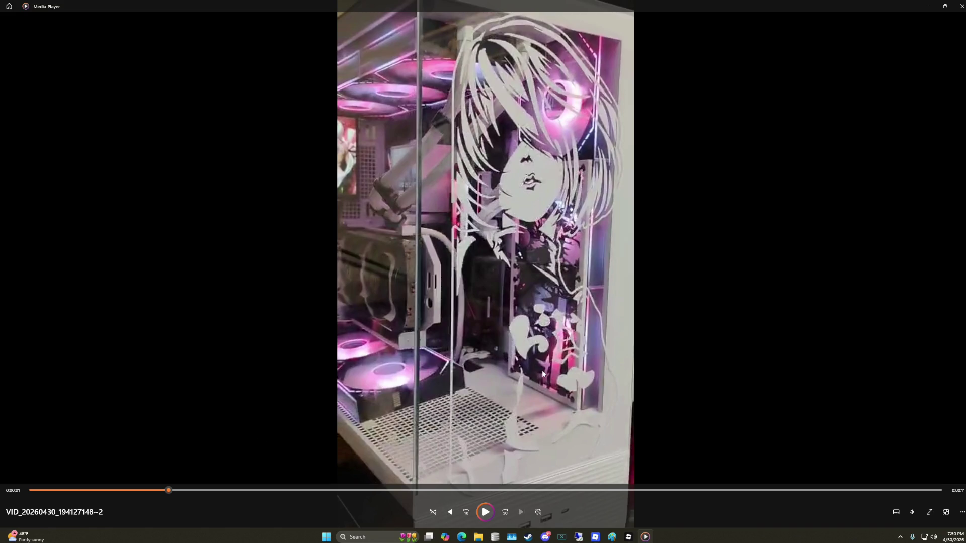
Switch from Media Player to the remote desktop session running Studio
left_click(580, 537)
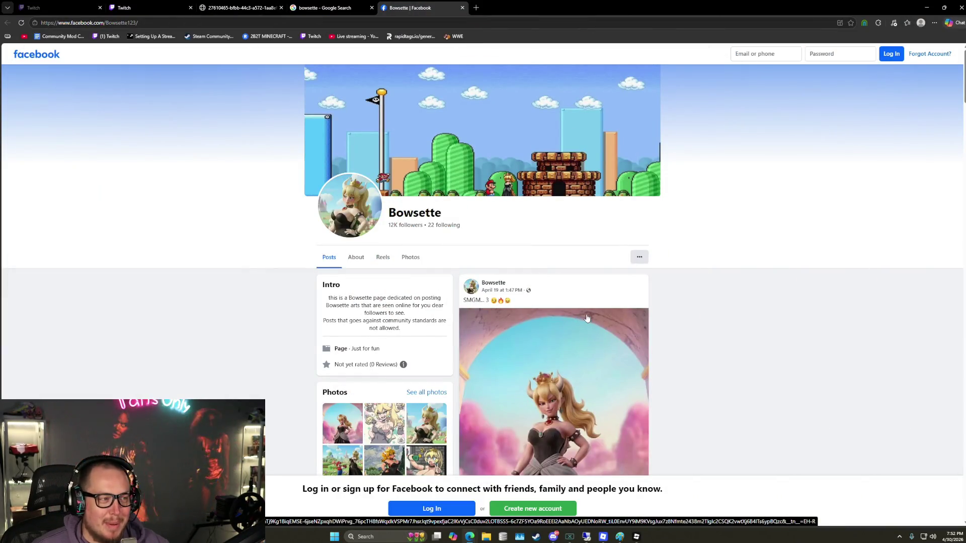
scroll(587, 314, "down", 5)
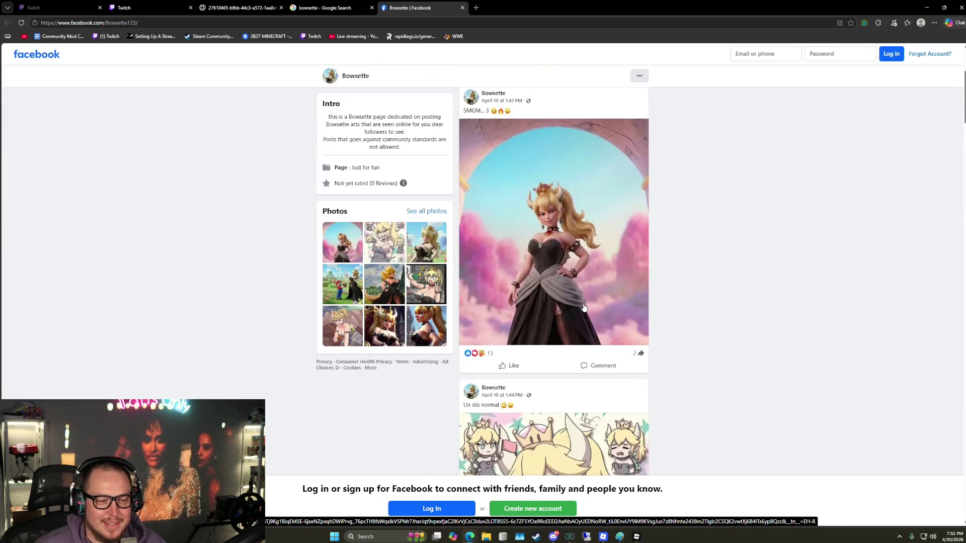
left_click(559, 265)
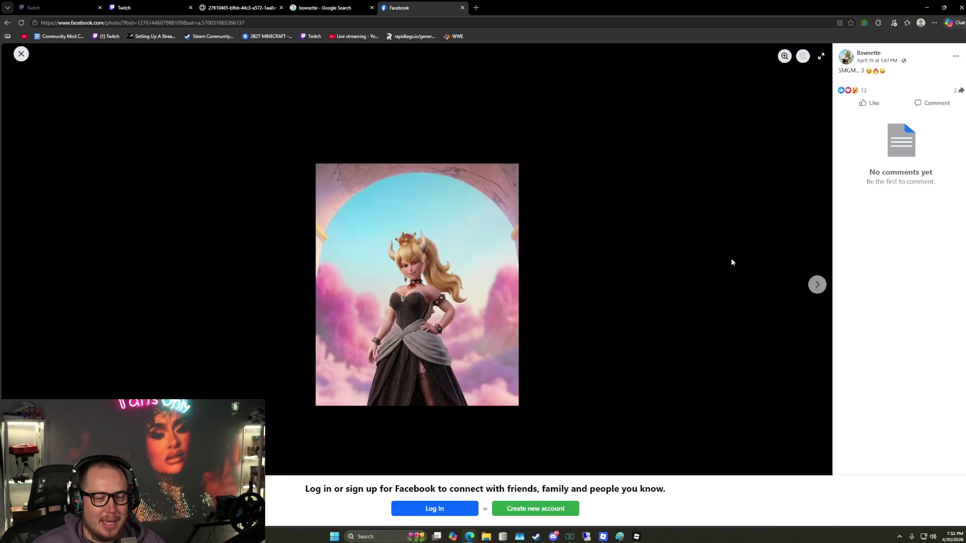
left_click(818, 284)
key("Escape")
scroll(560, 247, "down", 5)
scroll(561, 248, "down", 5)
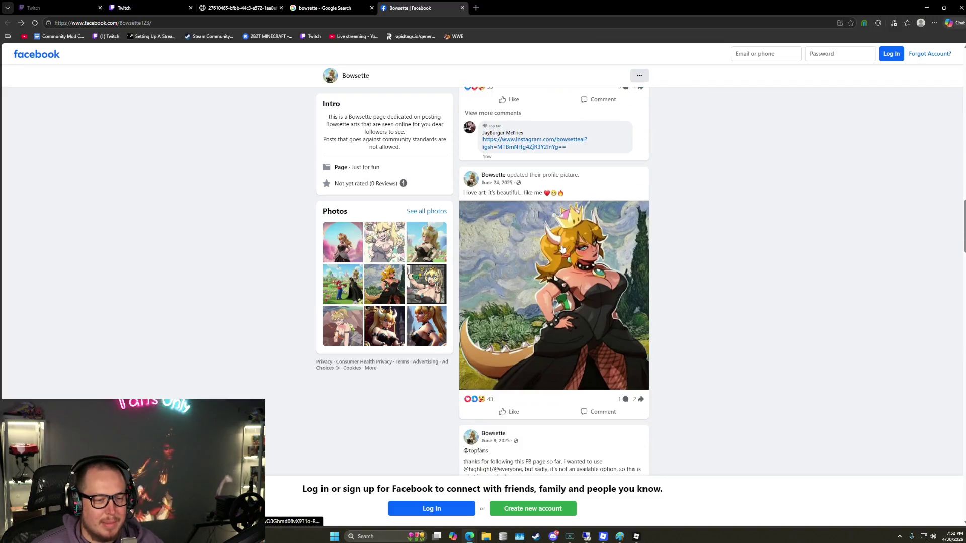
left_click(560, 244)
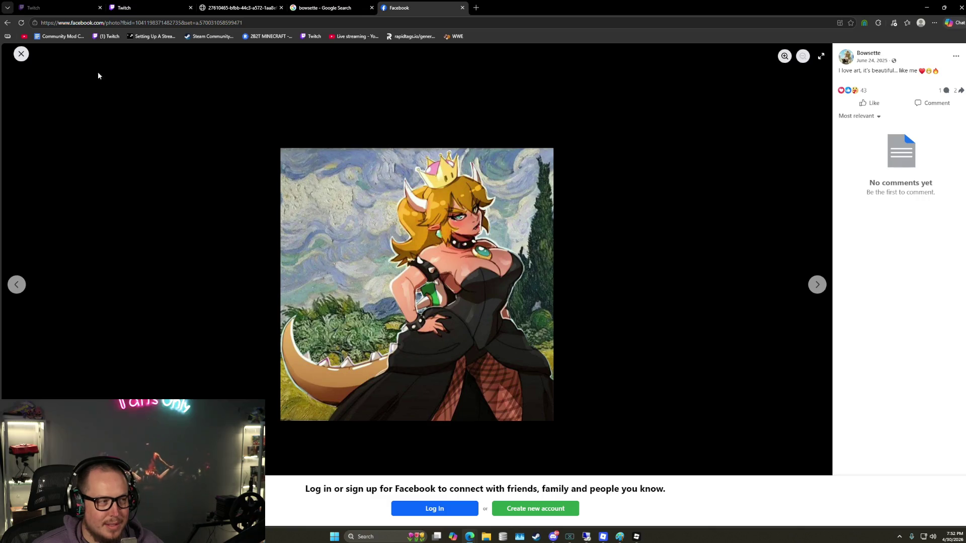
left_click(20, 54)
scroll(403, 221, "up", 3)
scroll(400, 218, "up", 3)
scroll(400, 218, "down", 15)
scroll(402, 210, "down", 10)
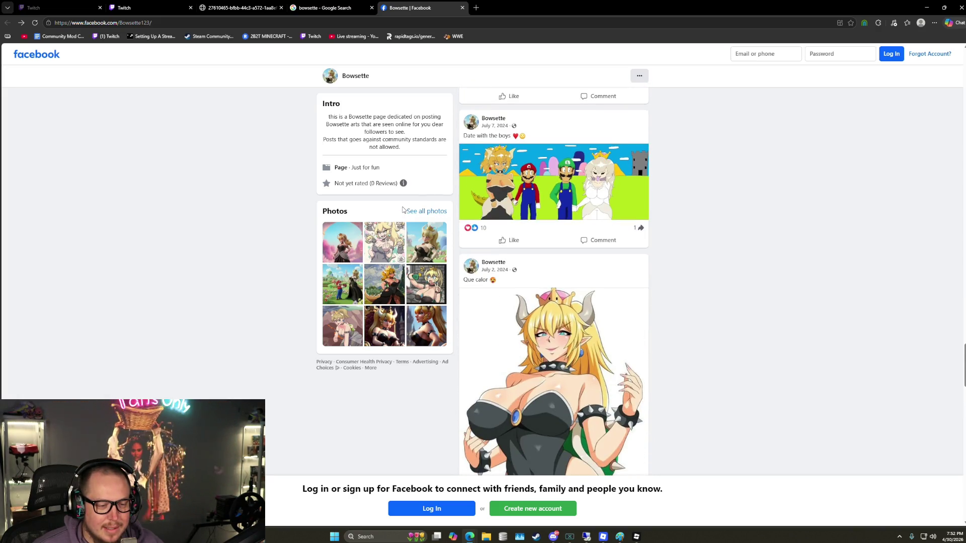
scroll(402, 210, "down", 2)
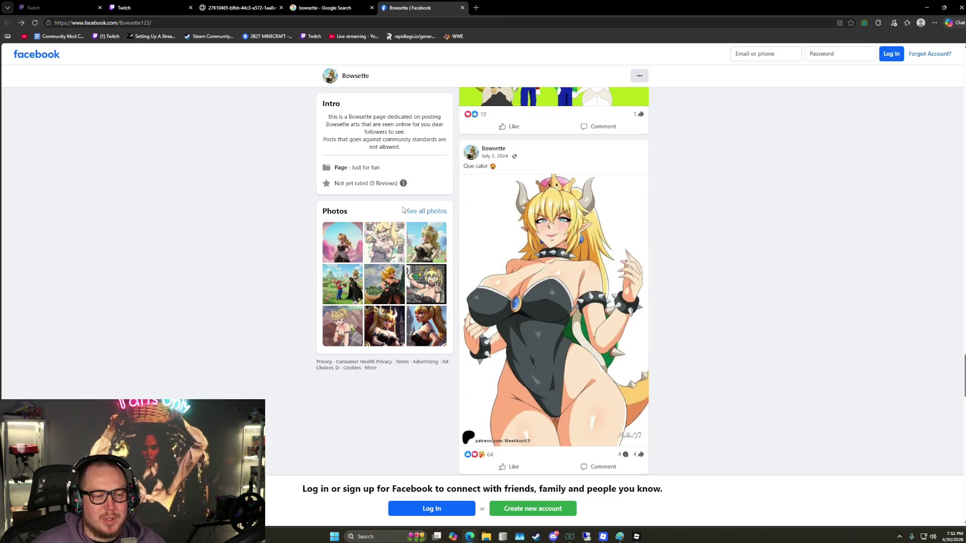
scroll(403, 210, "up", 10)
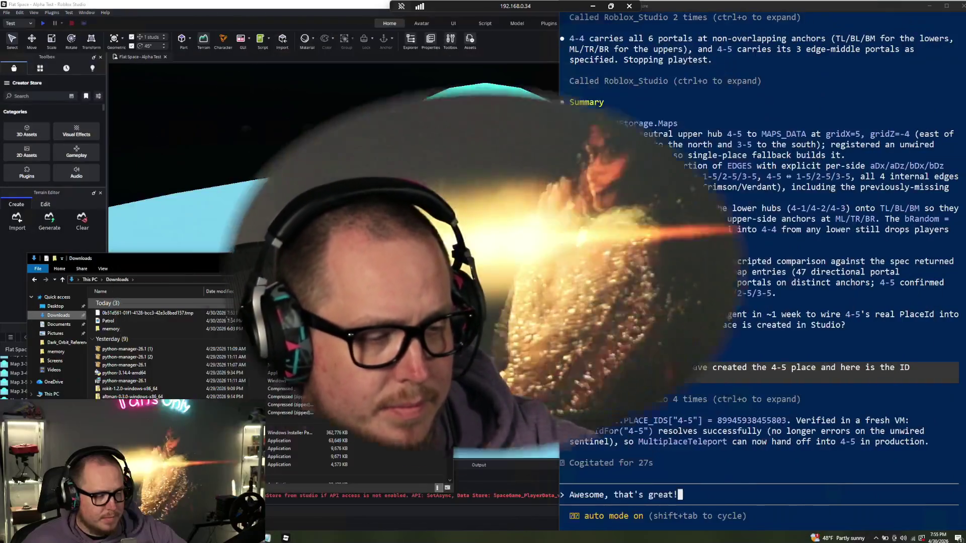
Ask Claude Code about introducing a PNG in place of one of the NPC models
left_click(411, 261)
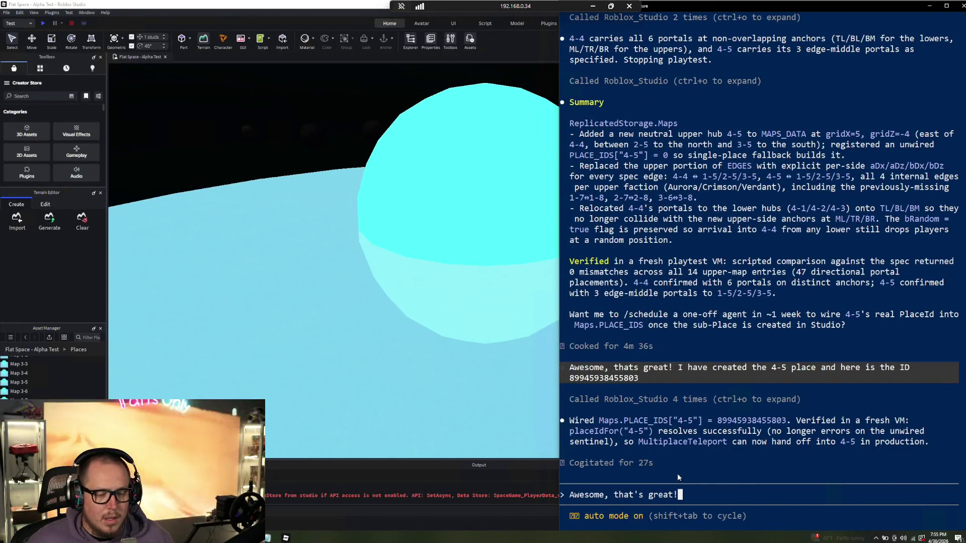
type("🙂 ")
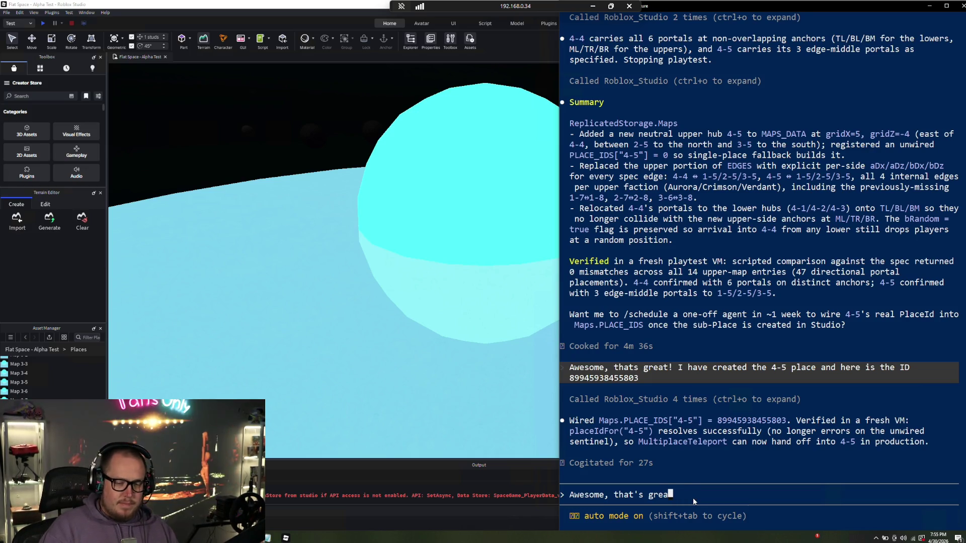
type("! Ne")
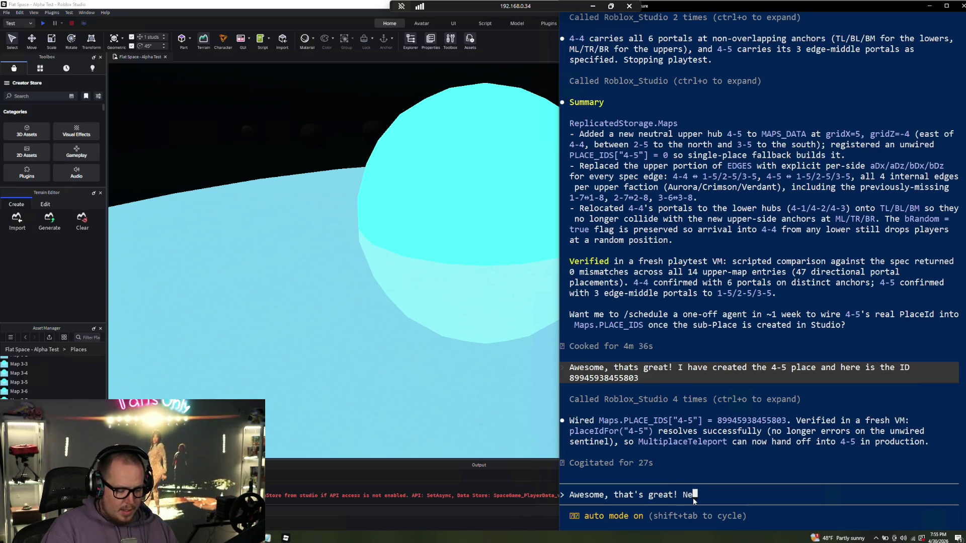
type(" I would like to")
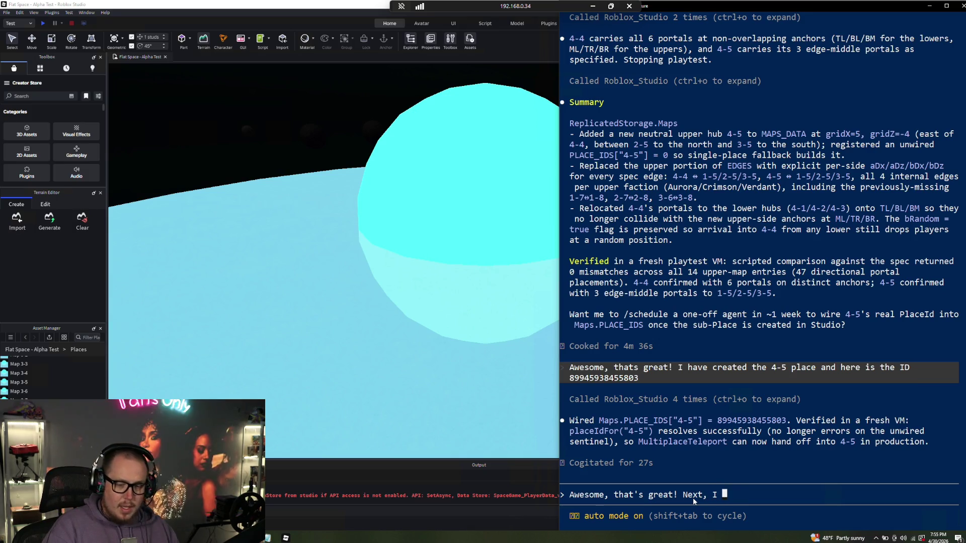
type(" intro")
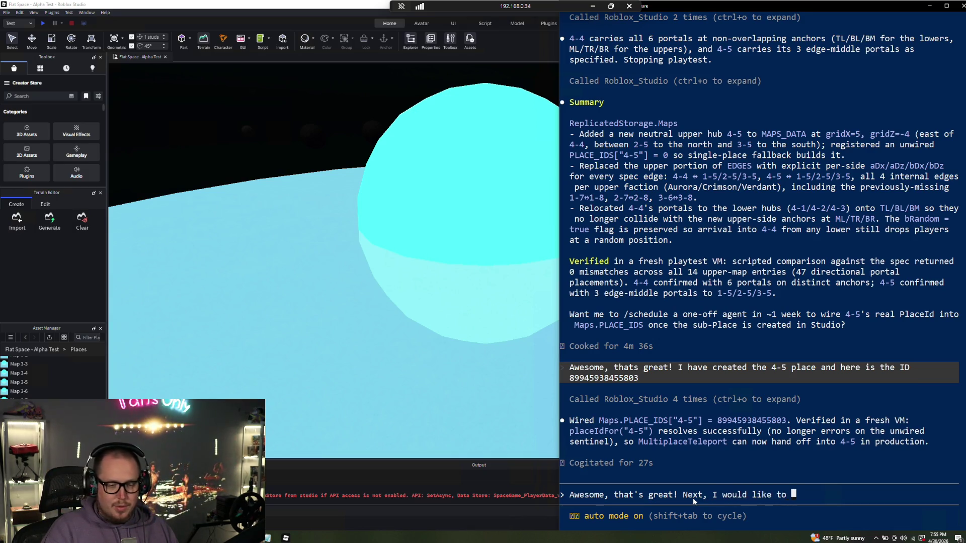
type("duce")
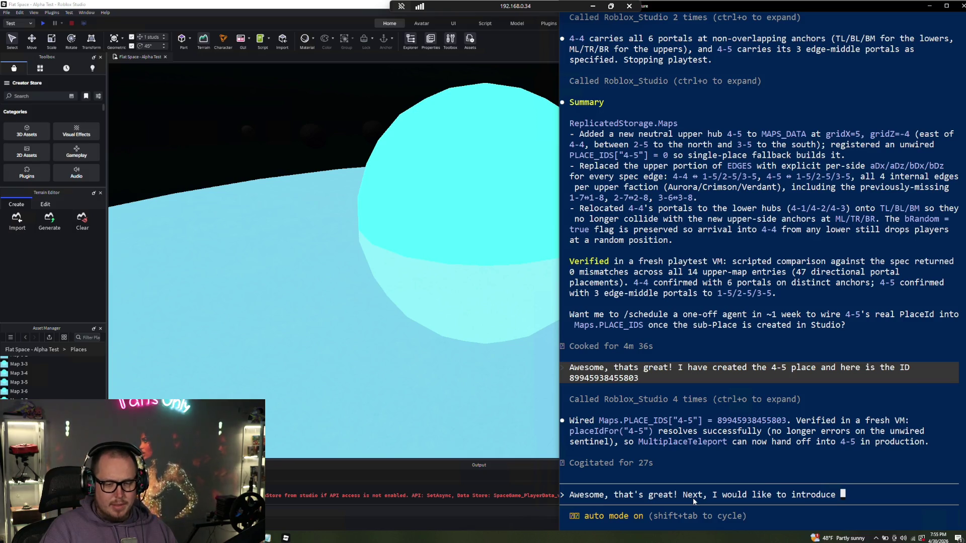
type("swapping one")
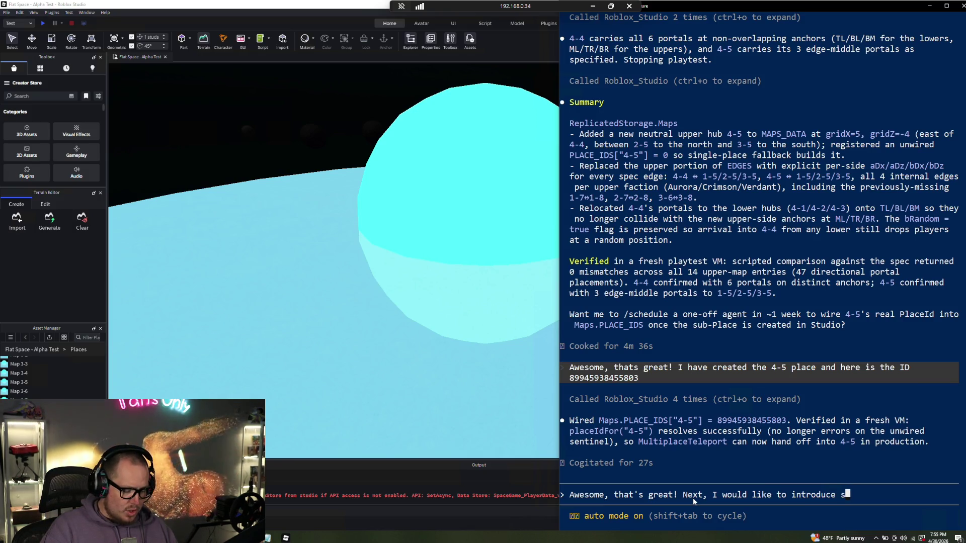
type(" of the models o")
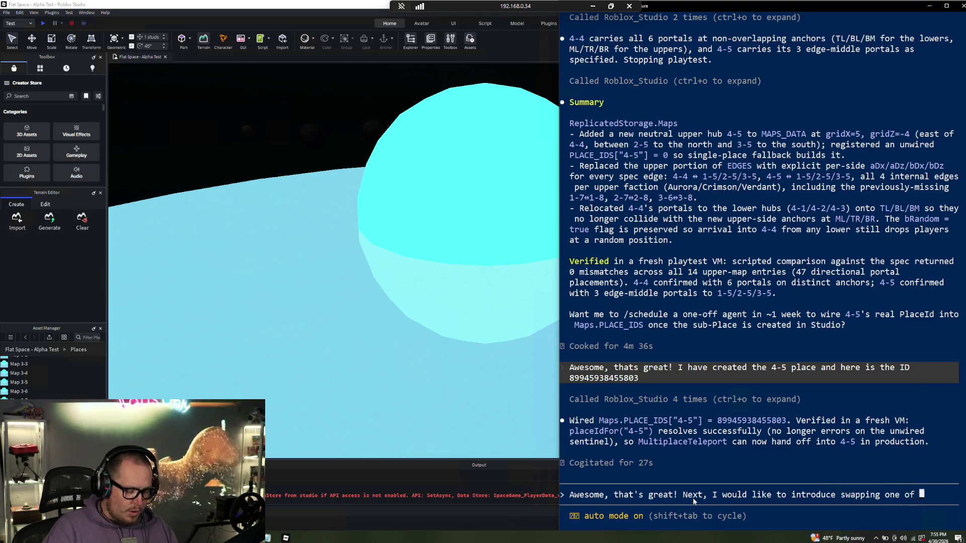
type("n the NPC")
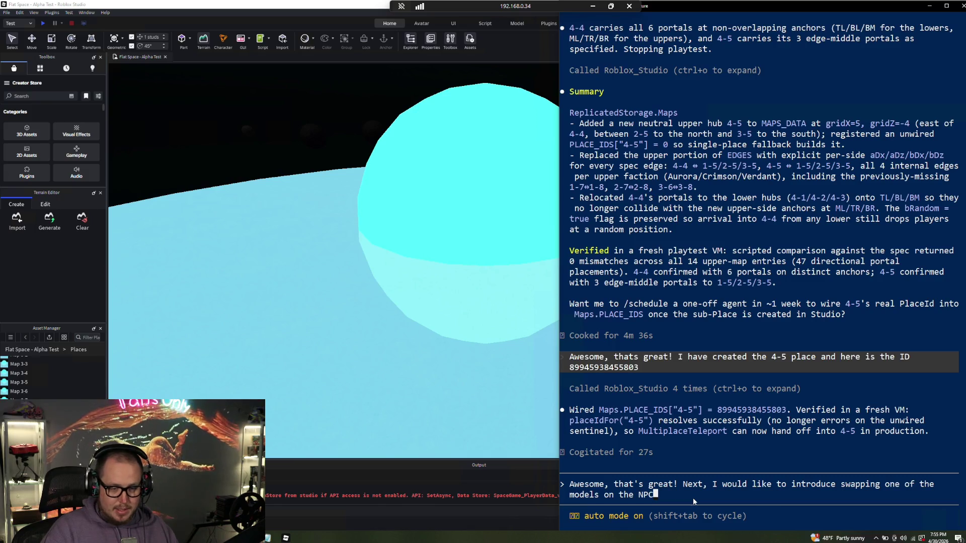
type("s for a PNG")
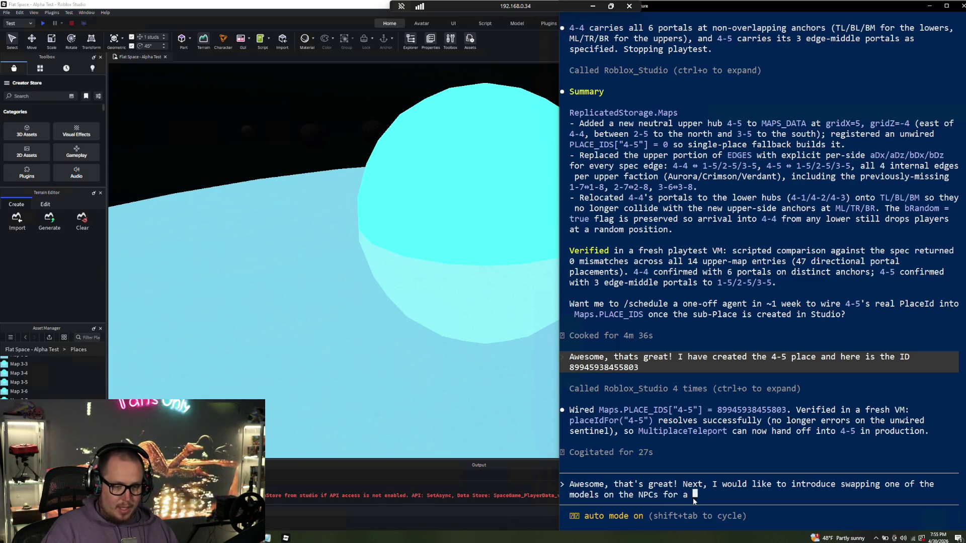
type(". Is ")
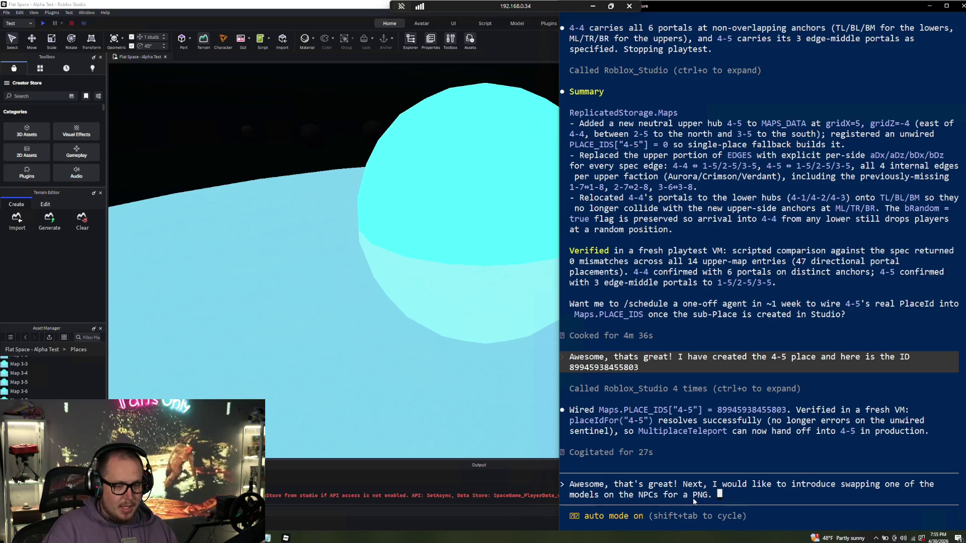
type("that something ")
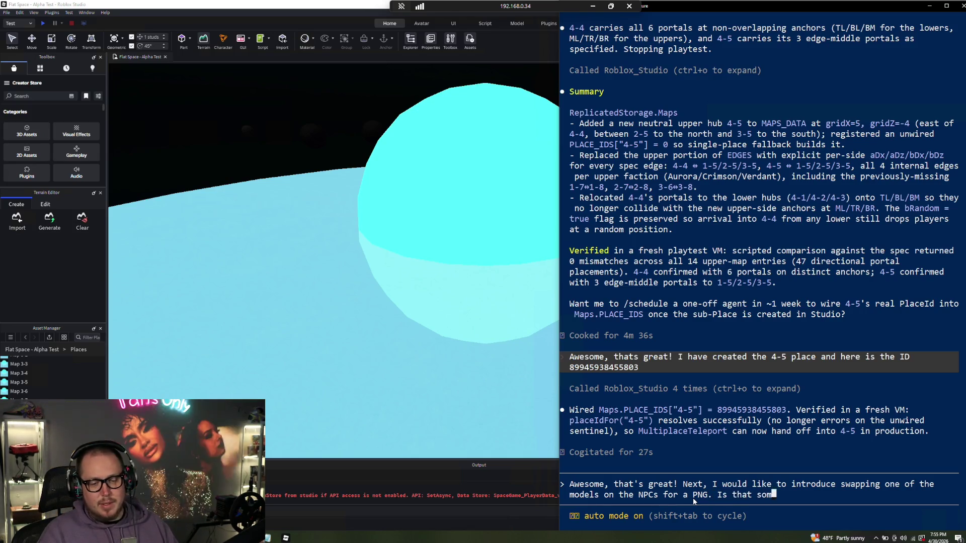
type("you can do?")
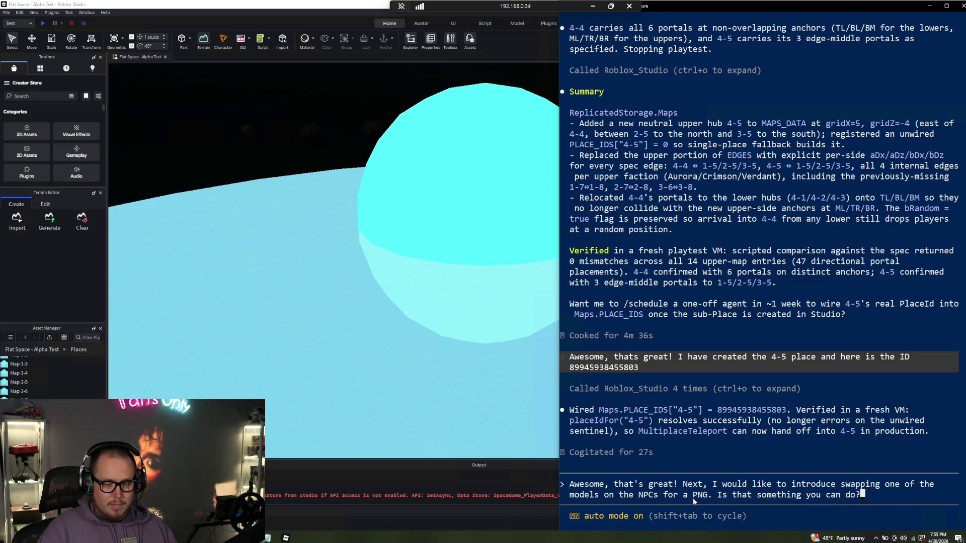
key("Return")
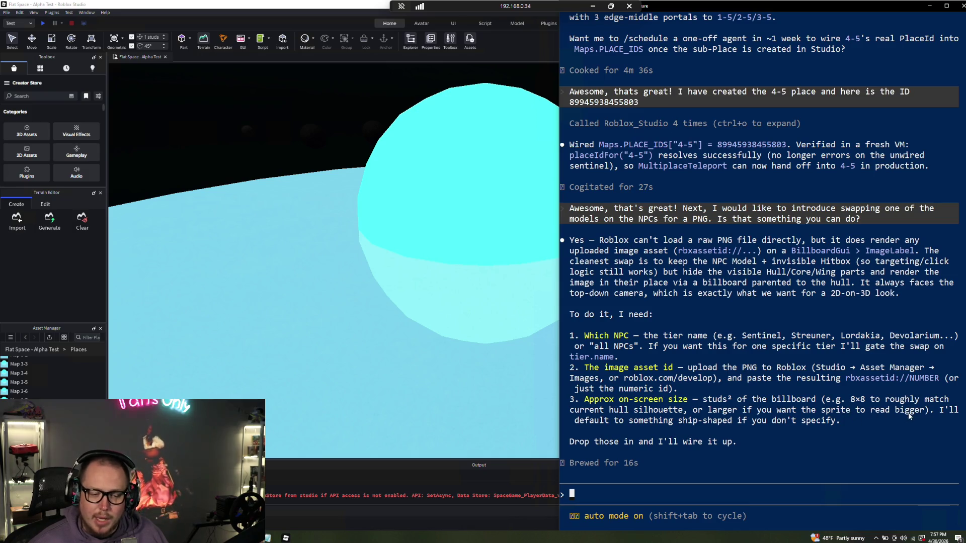
Send a follow-up: is only the PNG rendered, and are invisible parts not an added resource?
type("To clar")
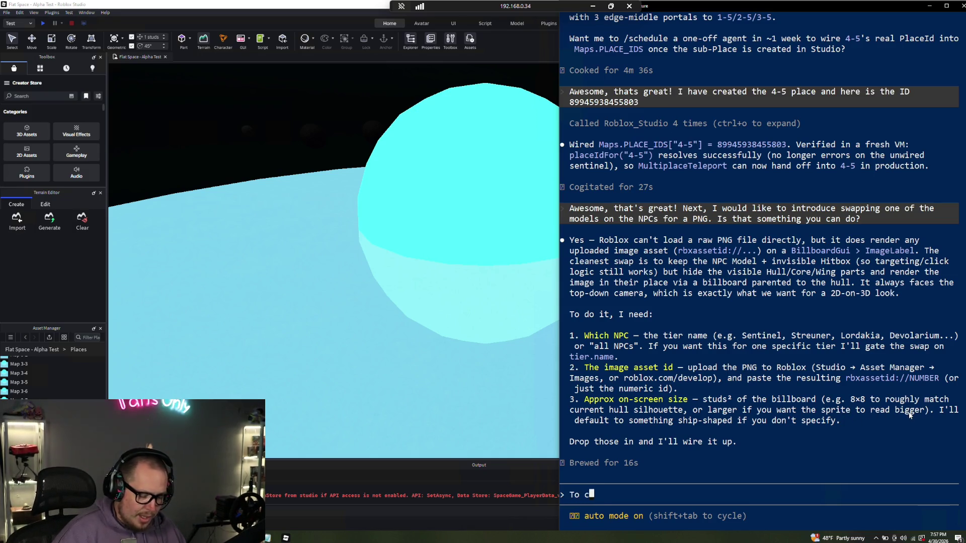
type("ify, ")
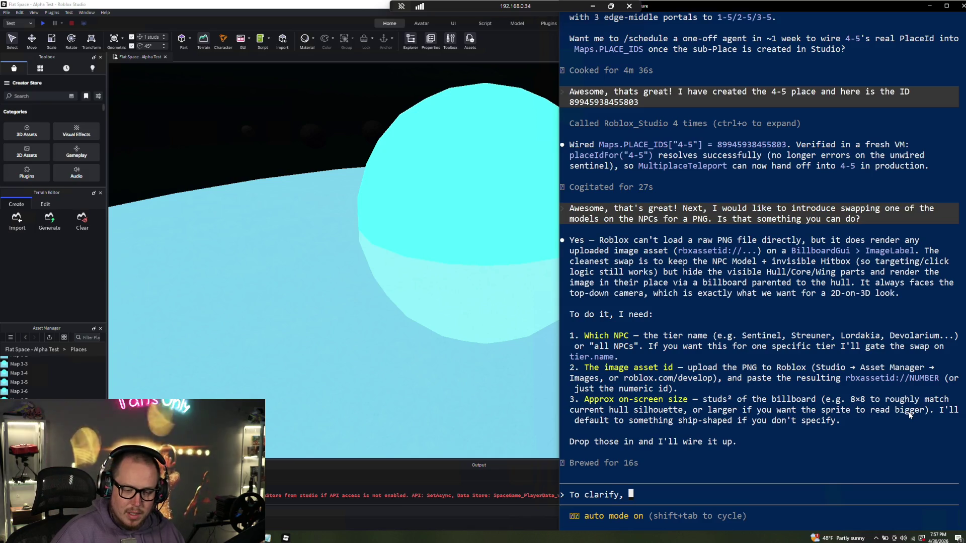
type("only the ")
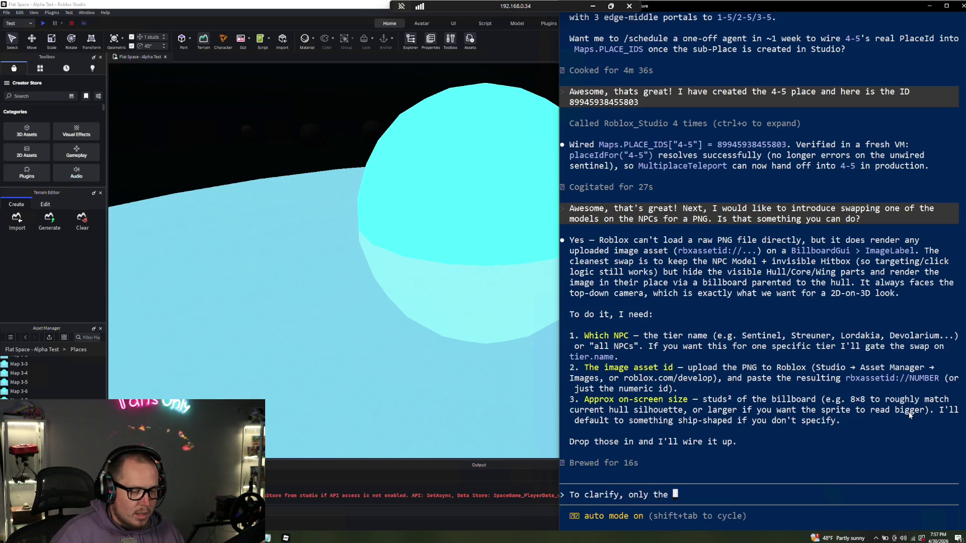
type("'PNG' w")
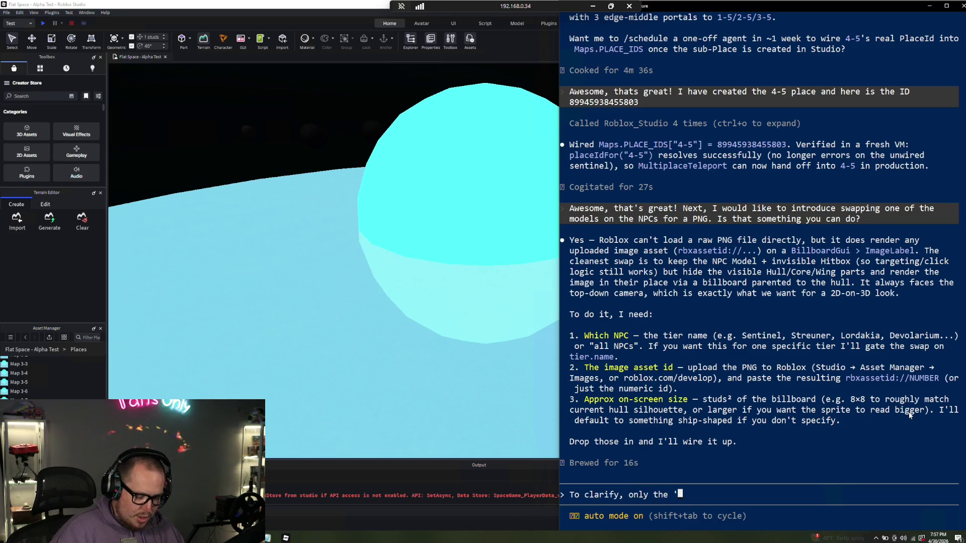
type("ould be rendere")
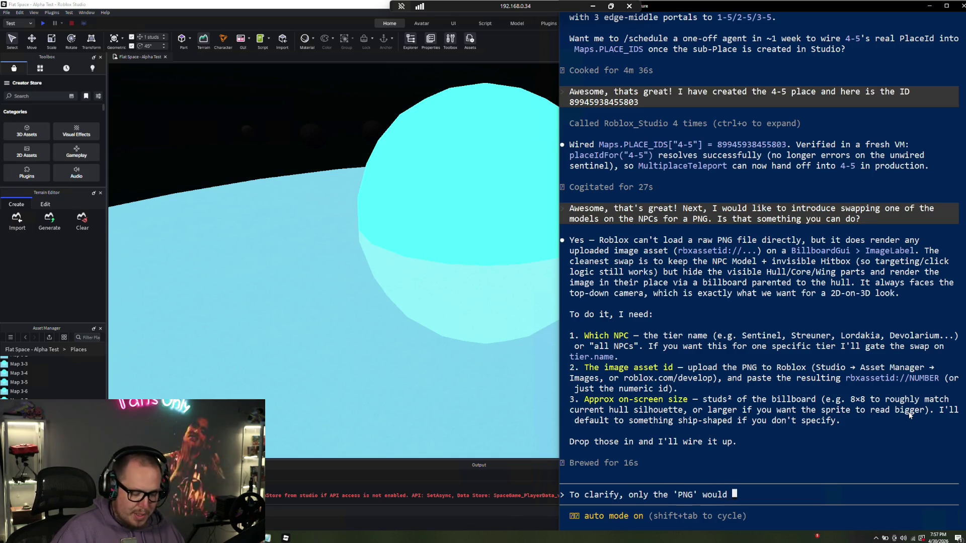
type("d? I wouldn")
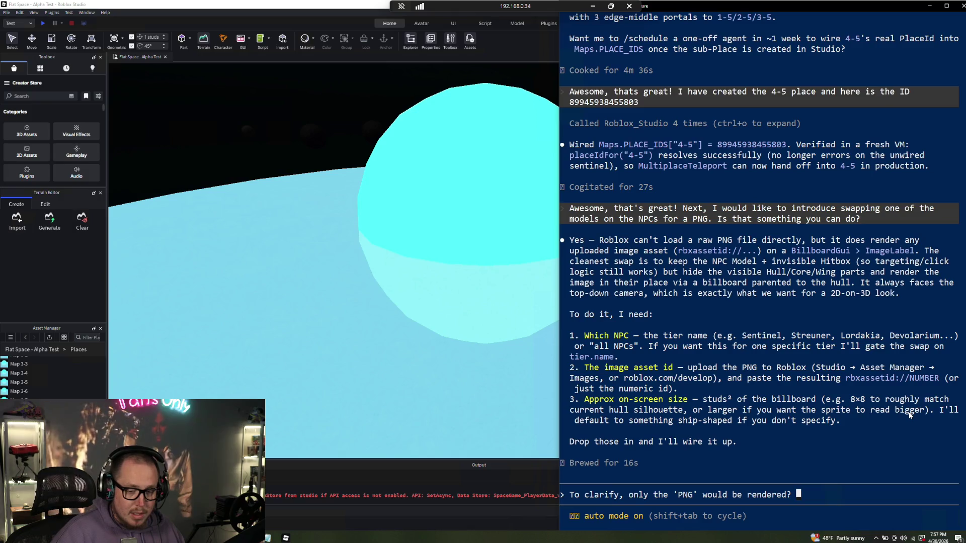
type("'t want to wa")
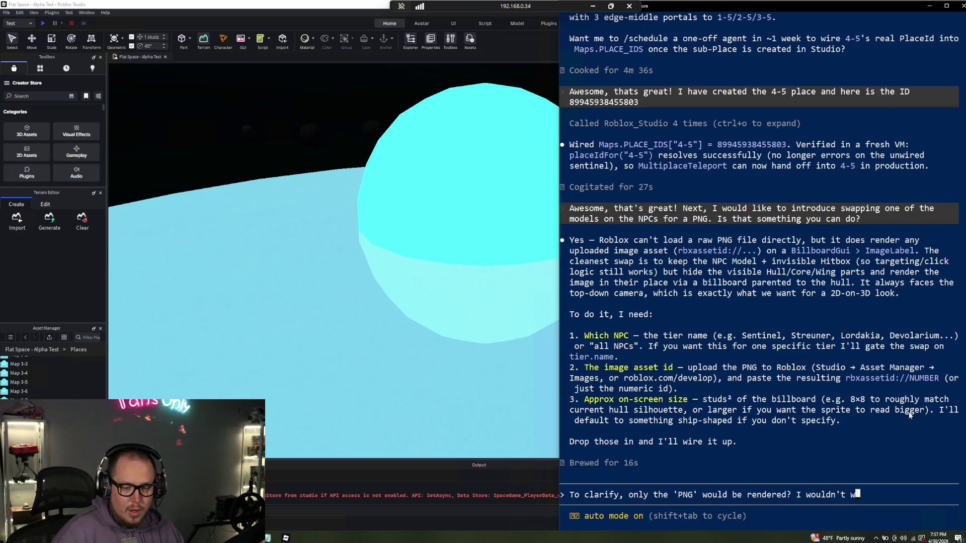
type("ste resourc")
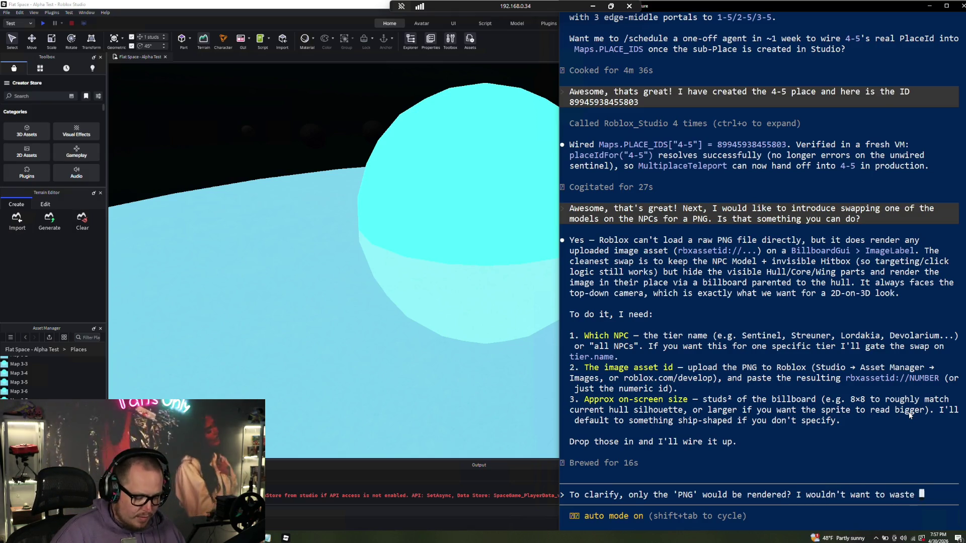
type("es on ")
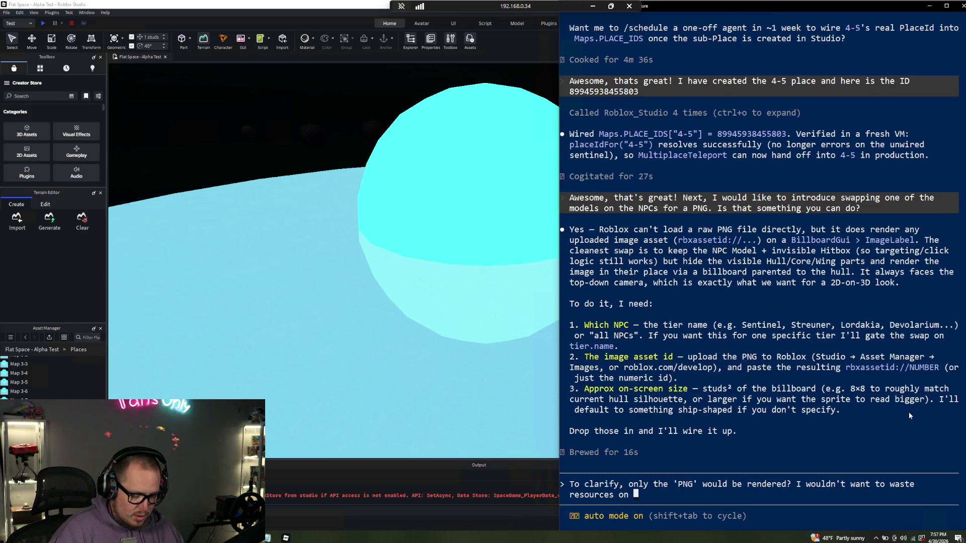
type("2 objects")
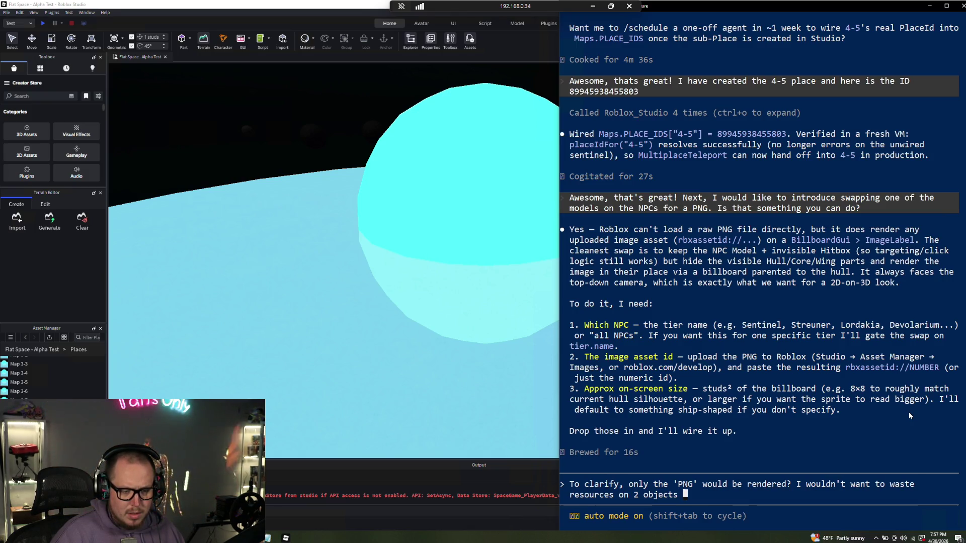
key("BackSpace")
type(". By invisa")
key("BackSpace")
type("ible")
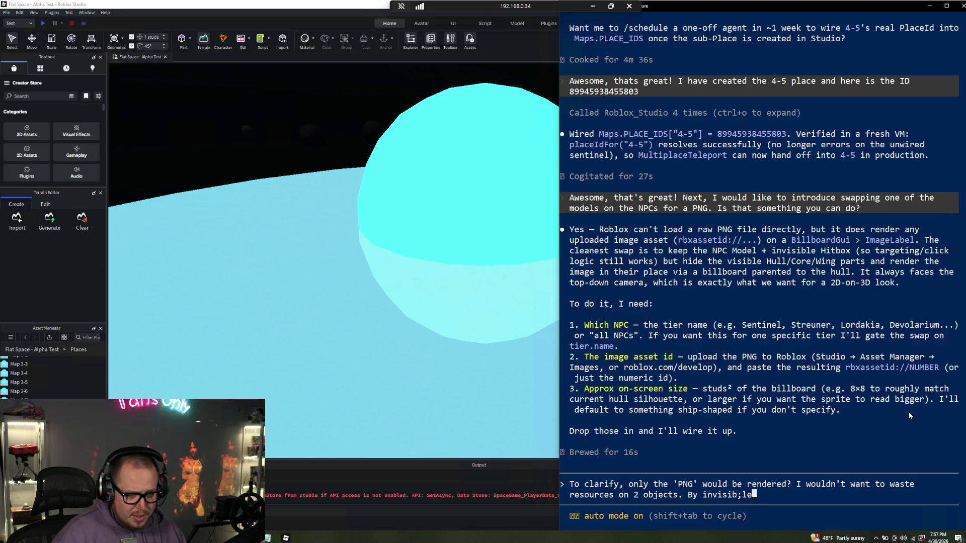
type(" does th")
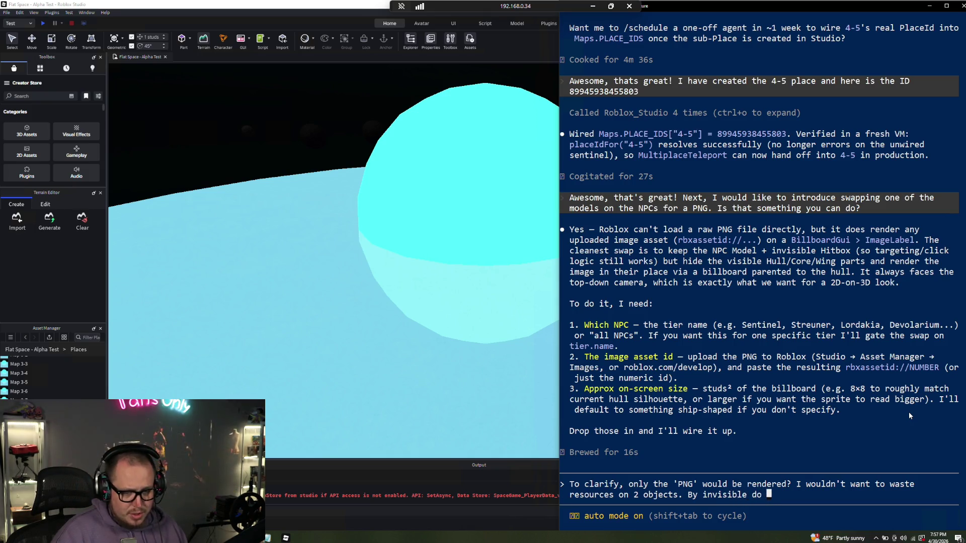
type("at mean n")
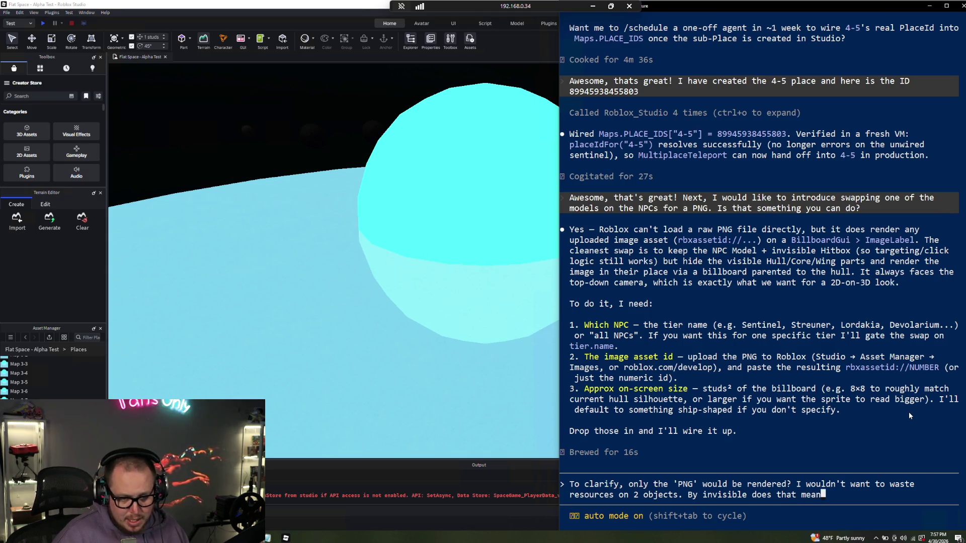
type("ot being")
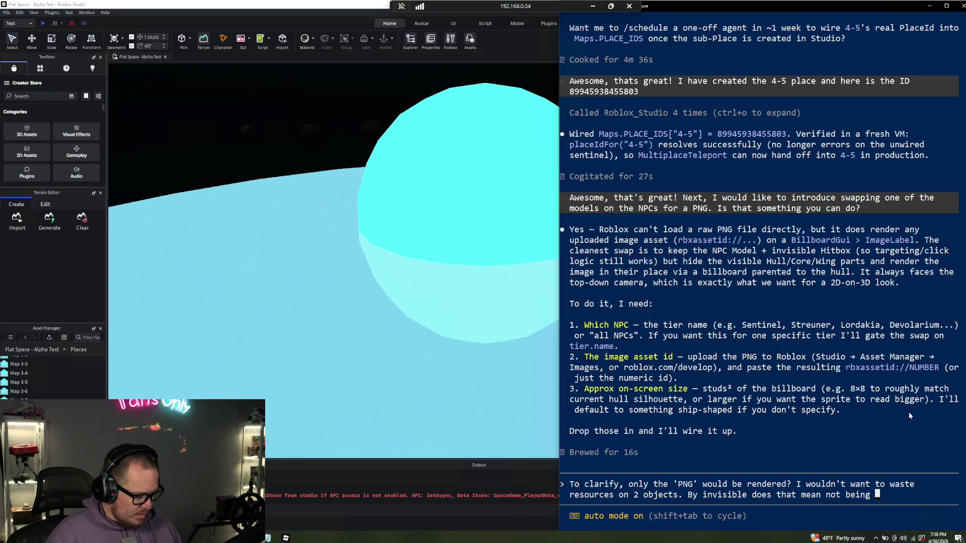
type("an added resource?")
key("Return")
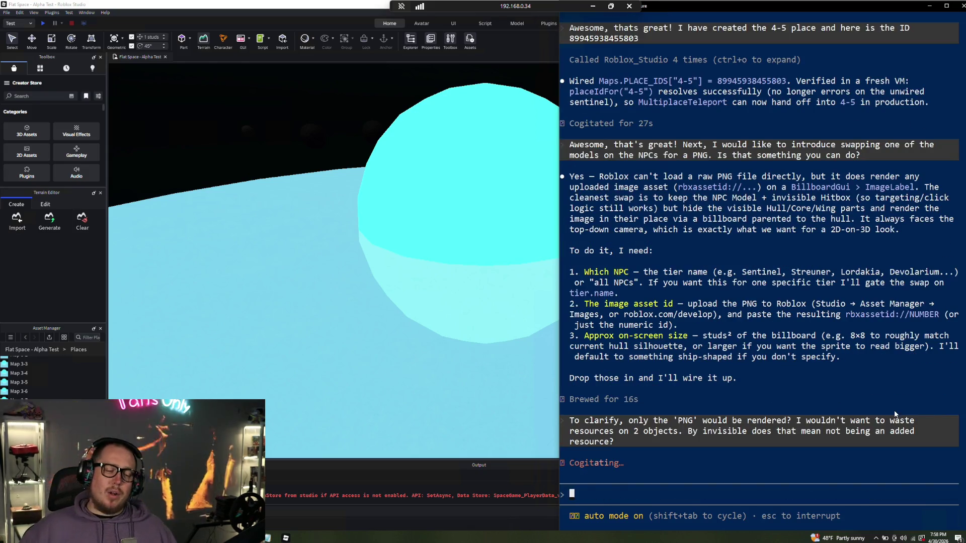
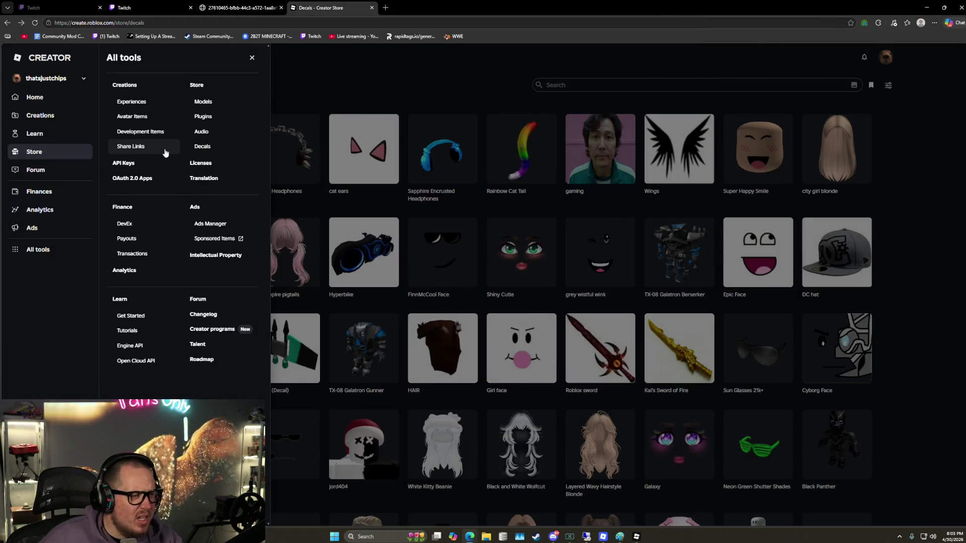
Filter your Development Items creations to show only your Decals
left_click(143, 131)
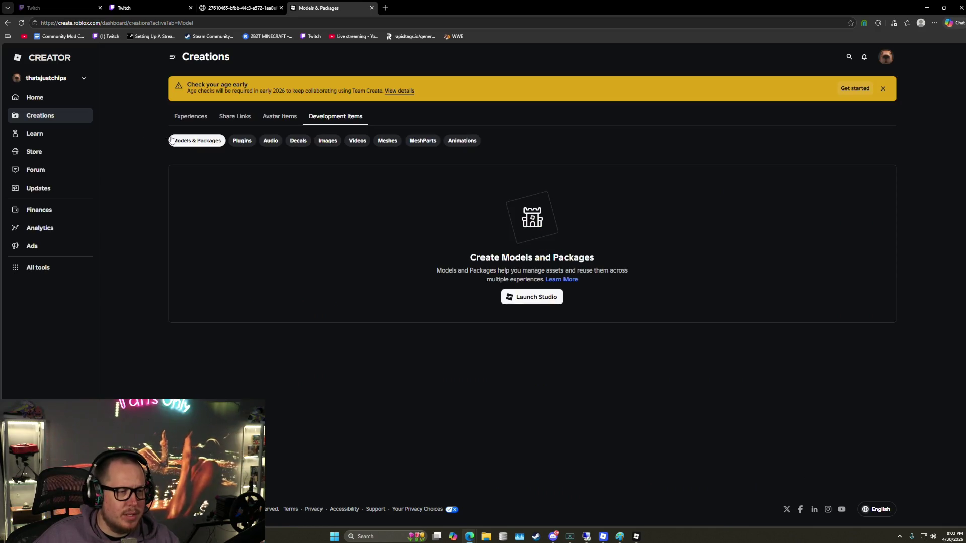
left_click(299, 143)
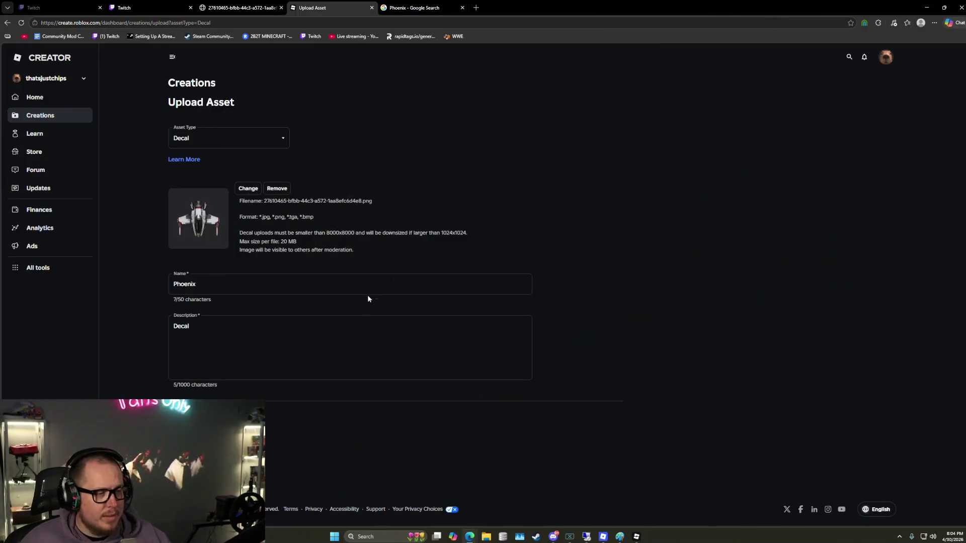
Open the Phoenix decal's configuration page and copy its asset id from the page URL
left_click(396, 289)
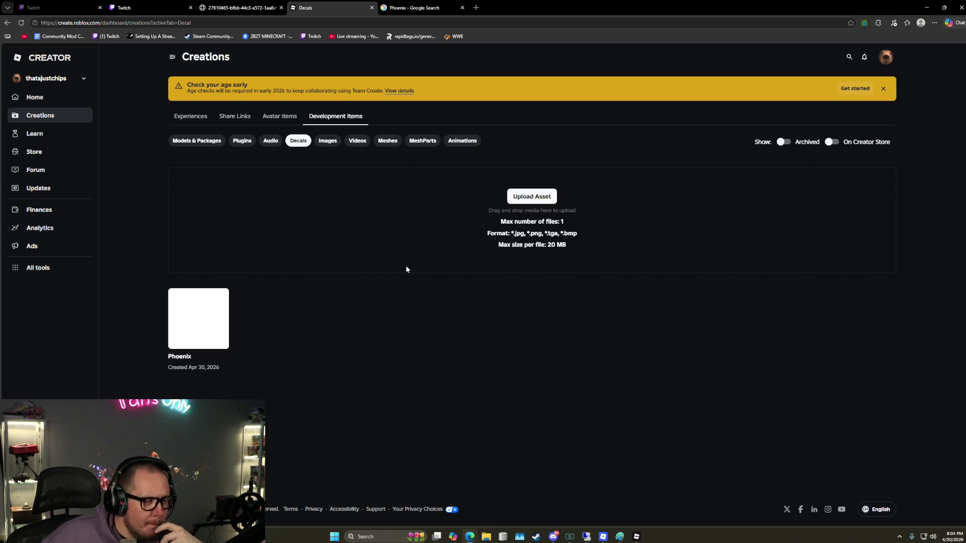
left_click(184, 328)
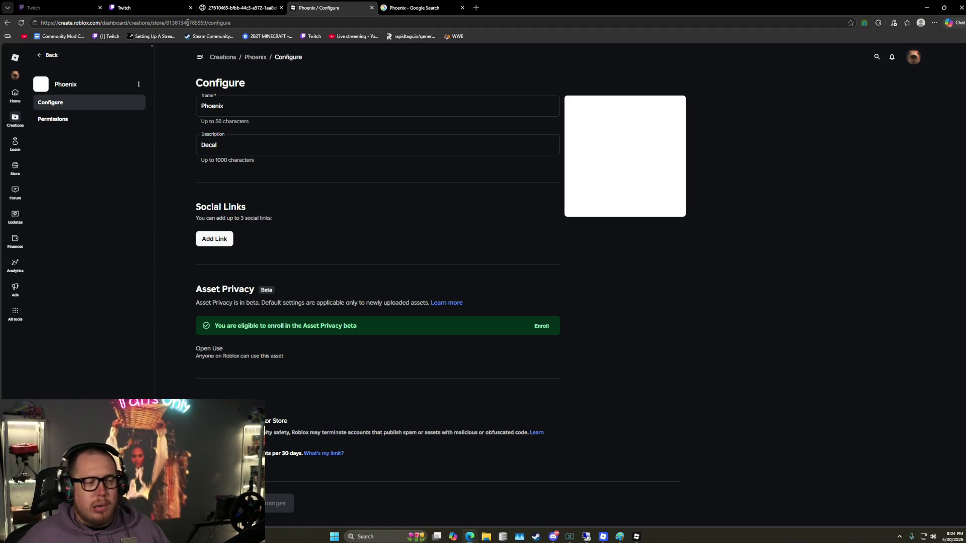
double_click(187, 23)
key("ctrl+c")
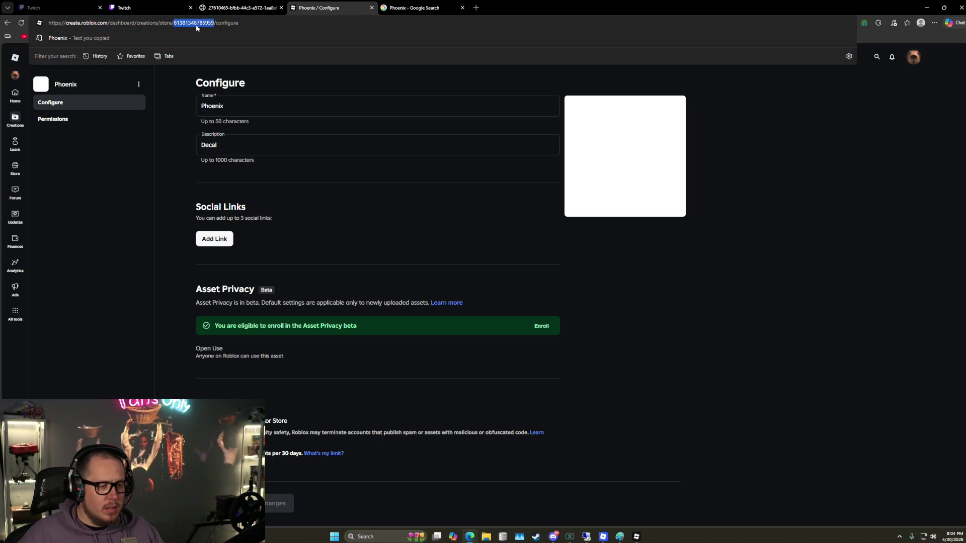
left_click(780, 377)
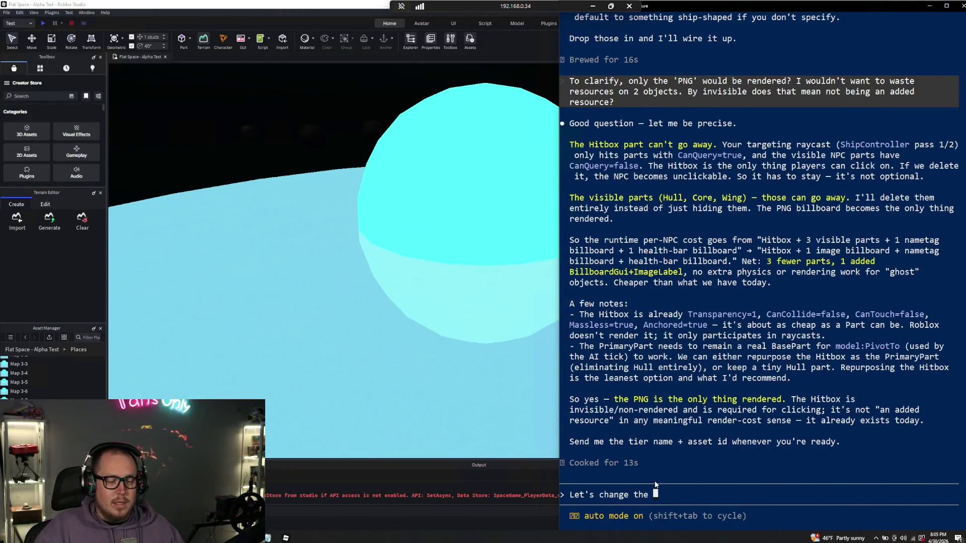
Ask Claude to switch the Patrol's model to the pasted Phoenix asset id at 8x8 as a first test
type("of thre")
key("BackSpace")
key("BackSpace")
type("P")
key("BackSpace")
key("BackSpace")
type("e Patrol as ")
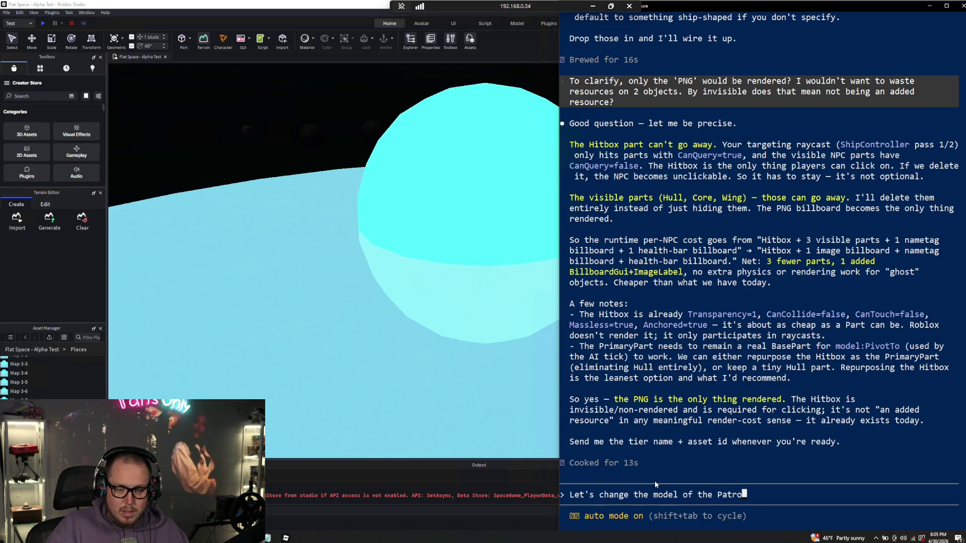
type("our first t")
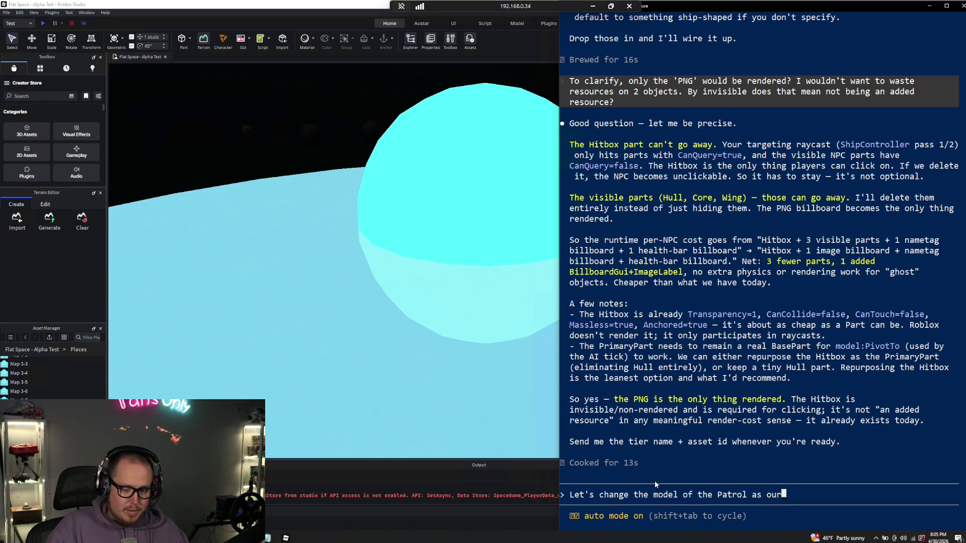
type("est. I have as")
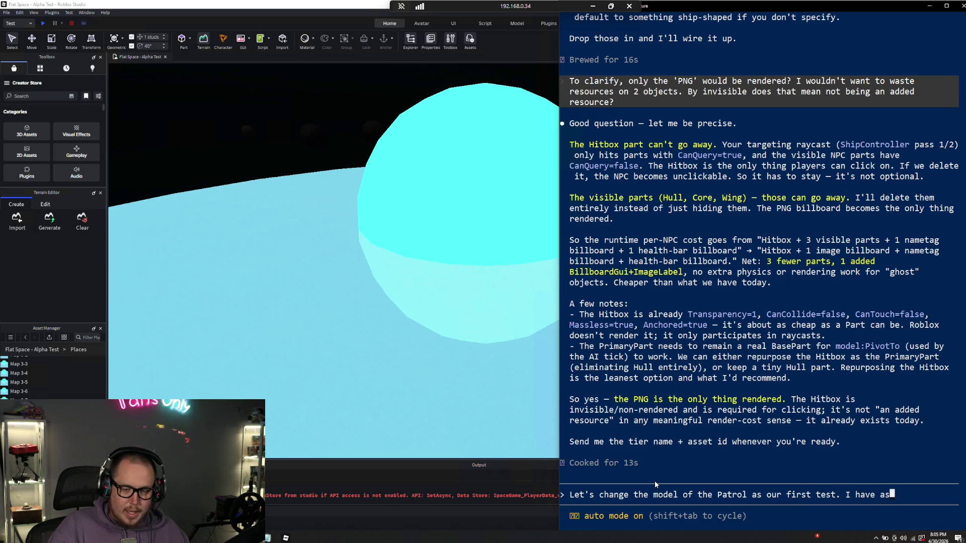
key("BackSpace")
type("n ass")
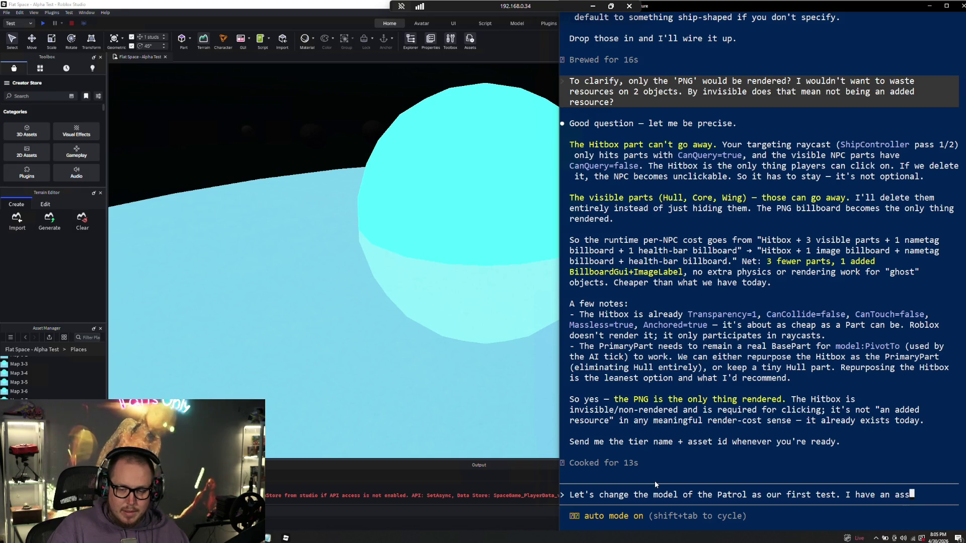
type("et here for you ")
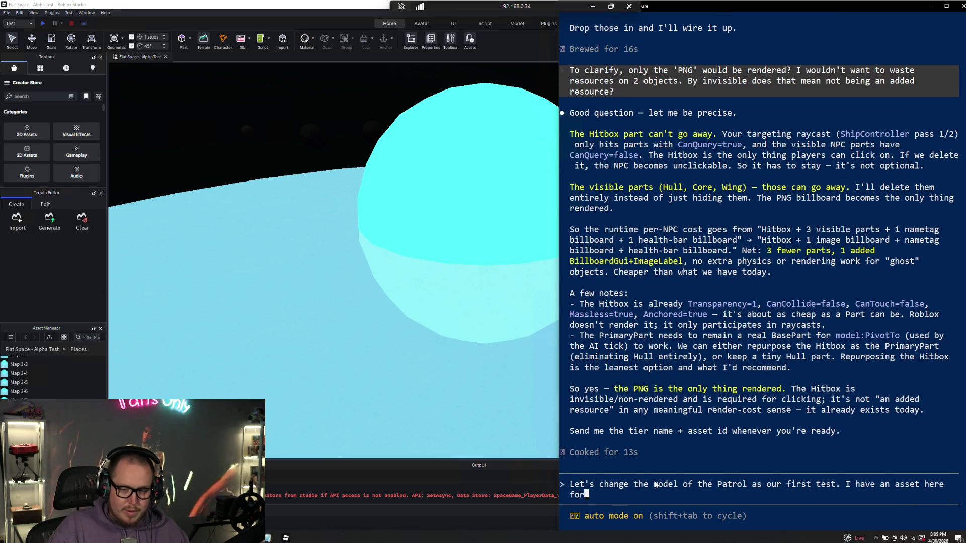
type("to use. 8x8 would be a great place to start. \"")
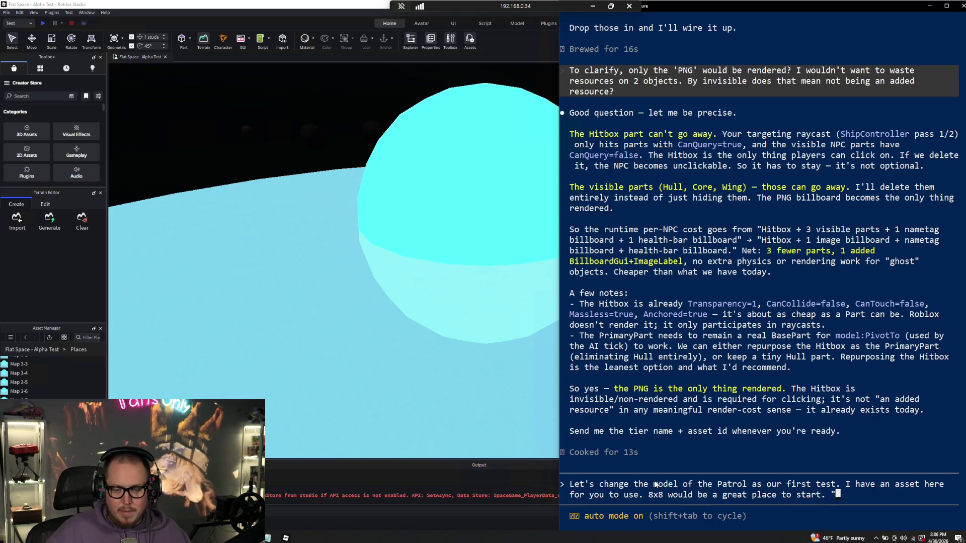
key("ctrl+v")
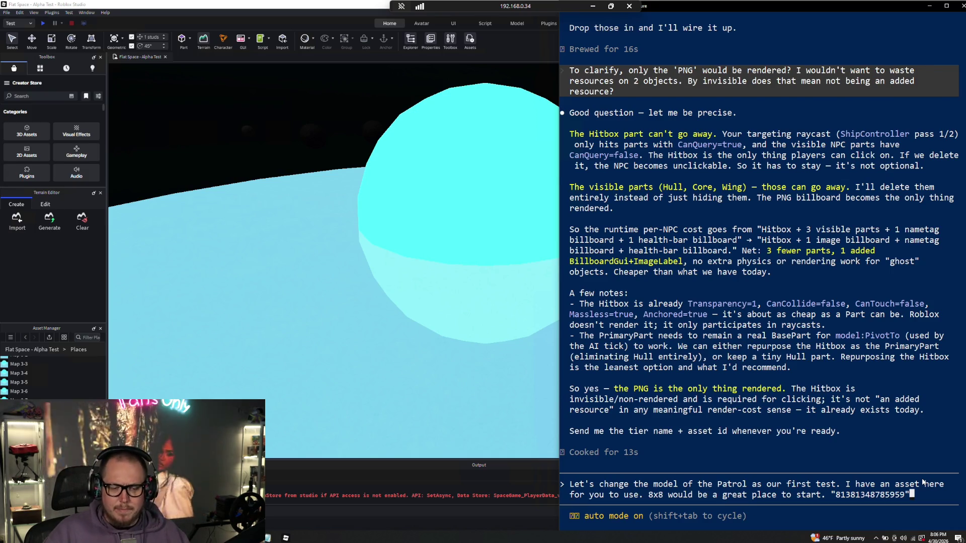
key("Return")
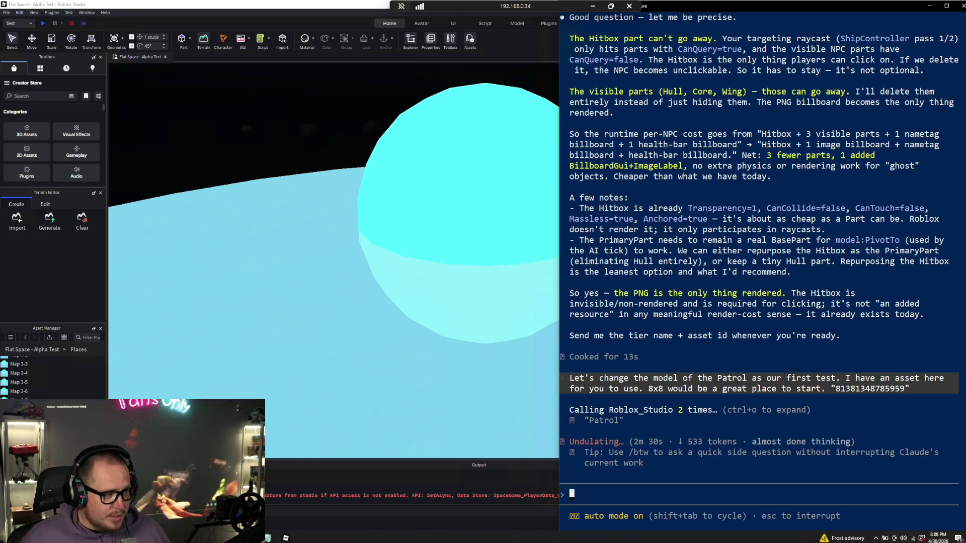
left_click(594, 8)
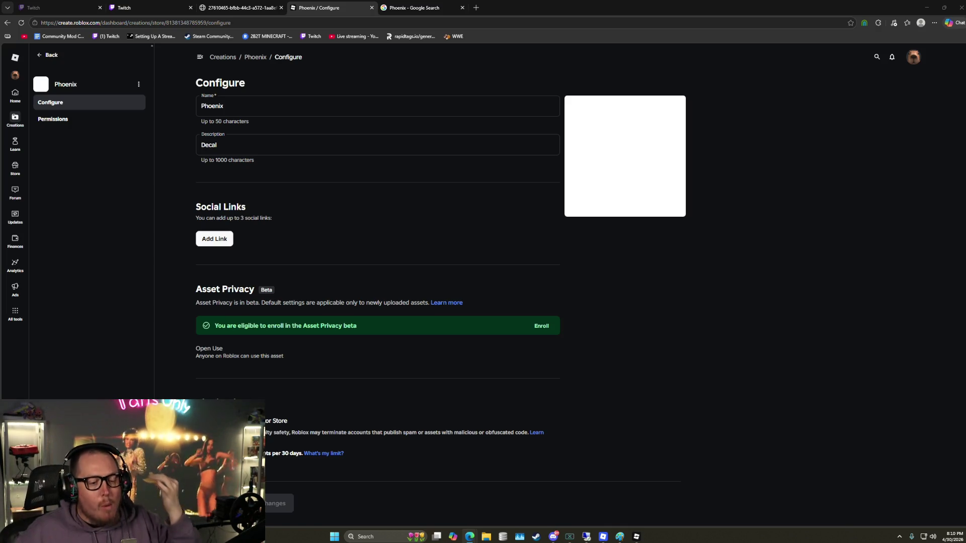
Switch to the remote desktop running Roblox Studio
left_click(586, 536)
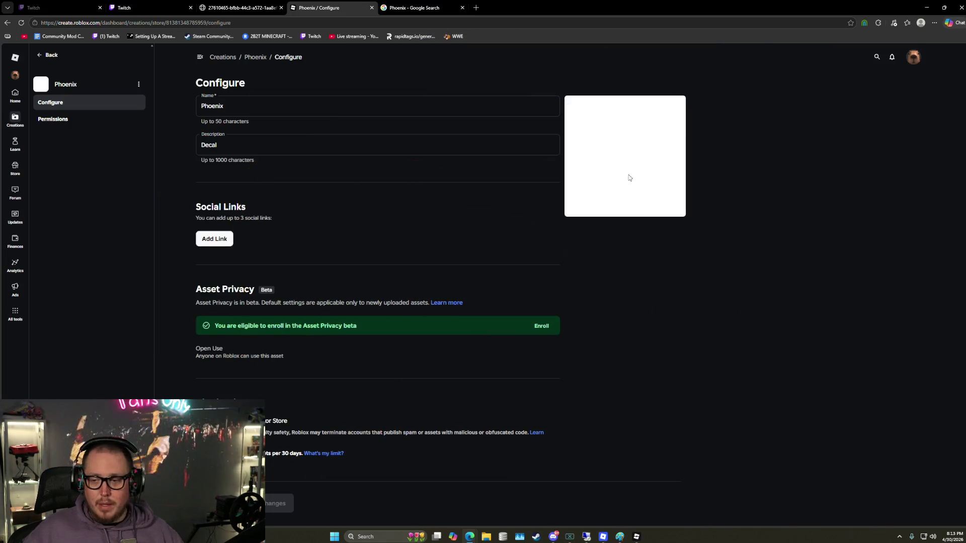
Stop Claude's sprite-fixing attempt with Esc and minimize the remote session to reveal the Flat Space page
right_click(644, 165)
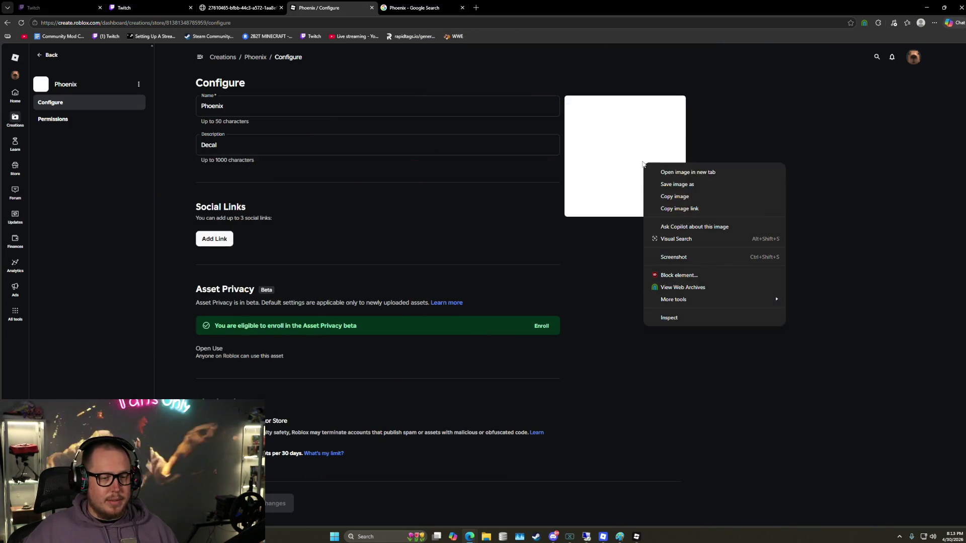
left_click(726, 152)
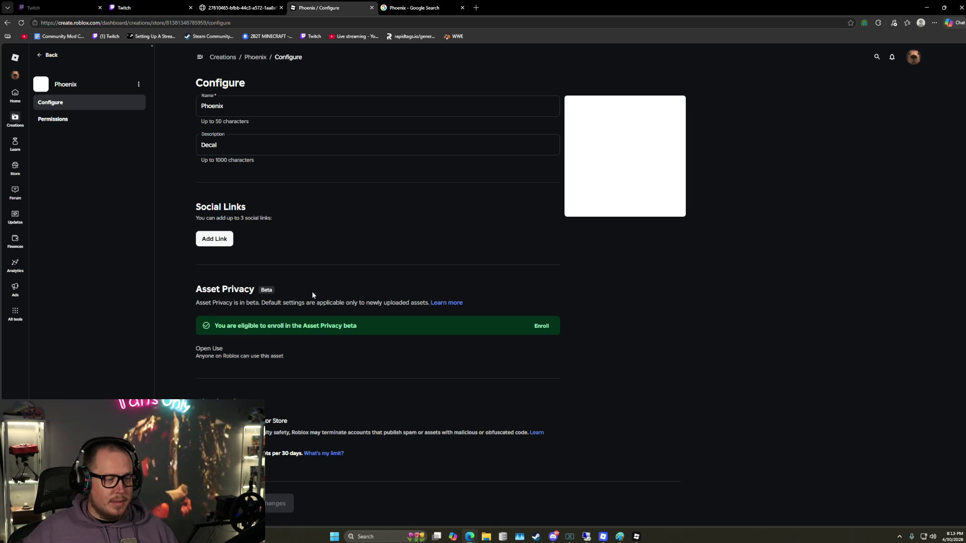
left_click(636, 536)
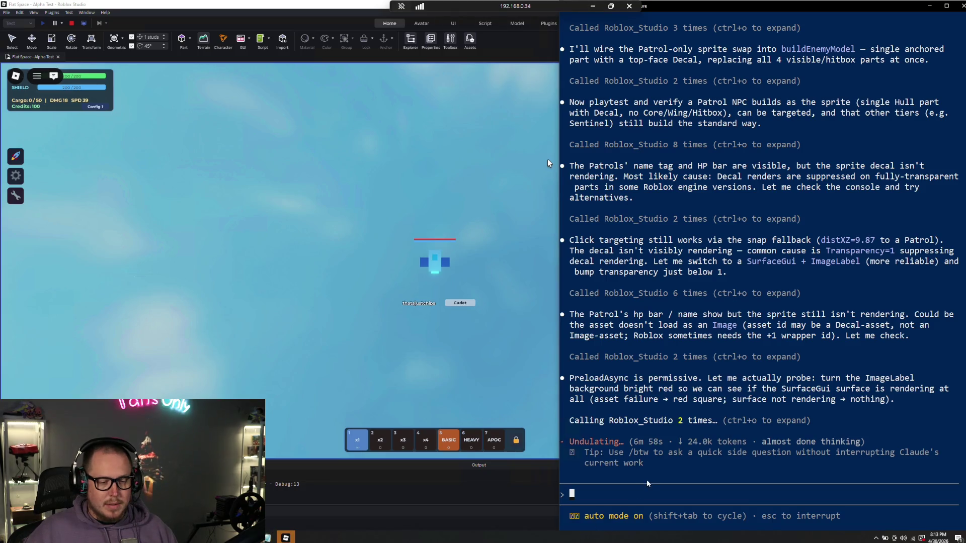
key("Escape")
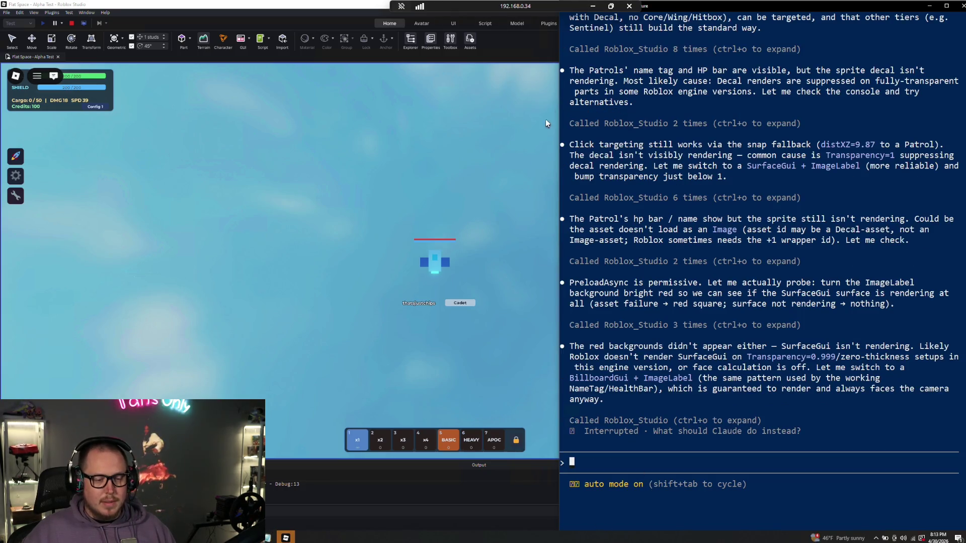
left_click(592, 7)
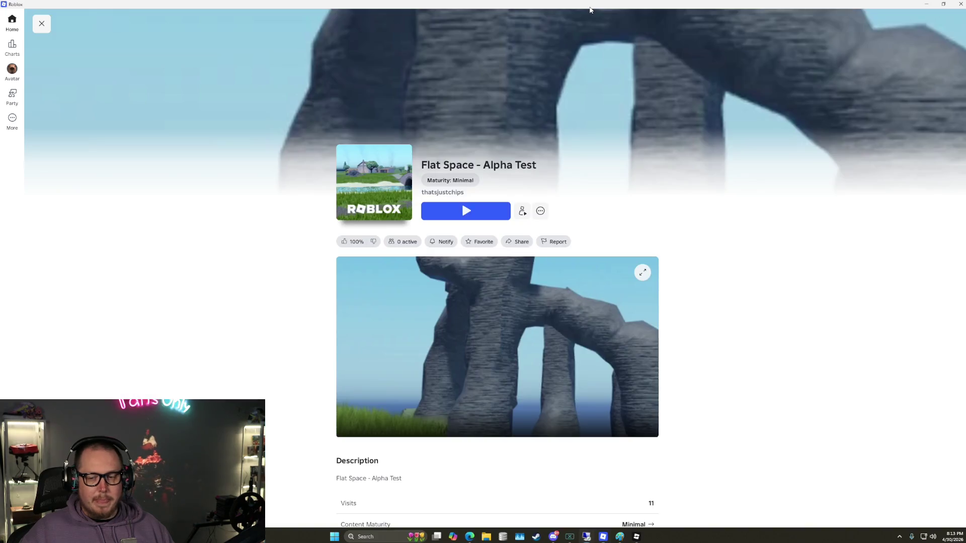
mouse_move(470, 537)
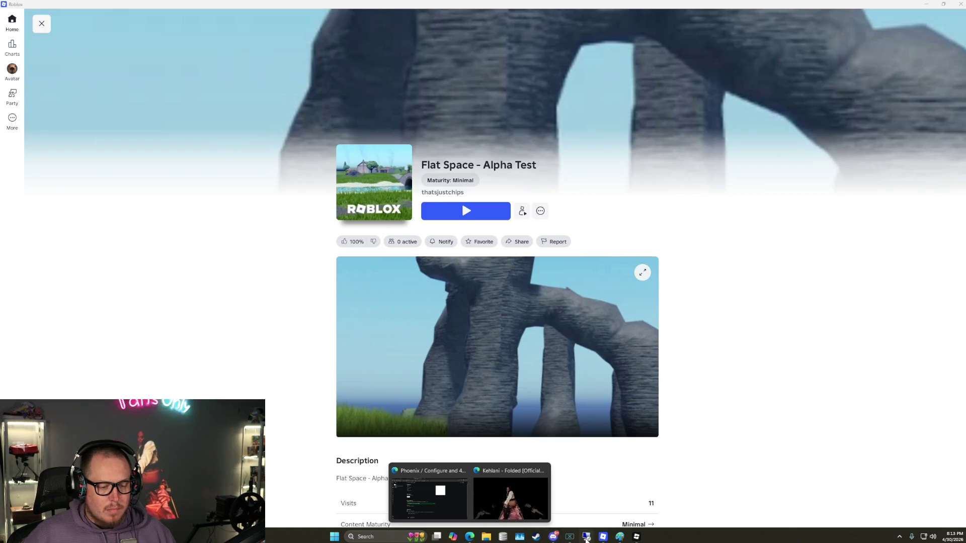
left_click(521, 537)
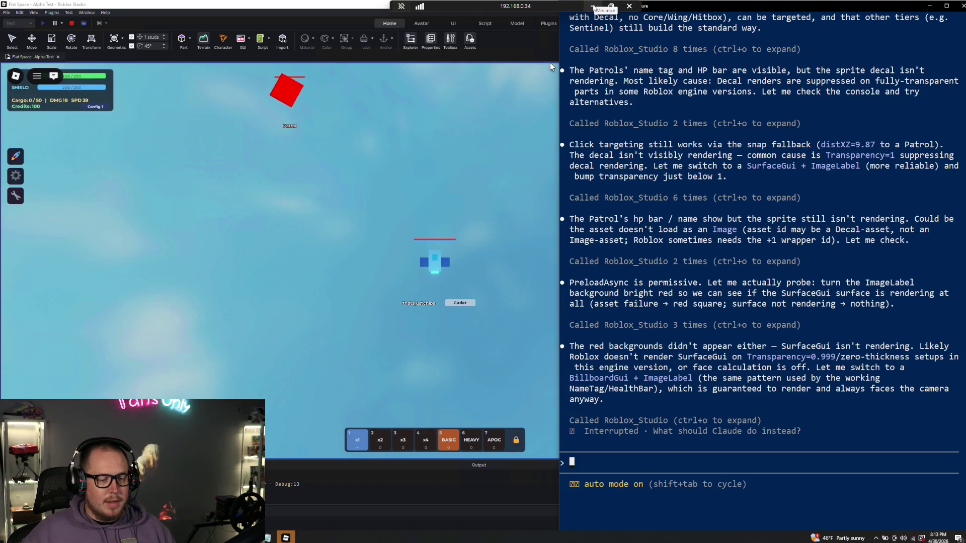
left_click(593, 6)
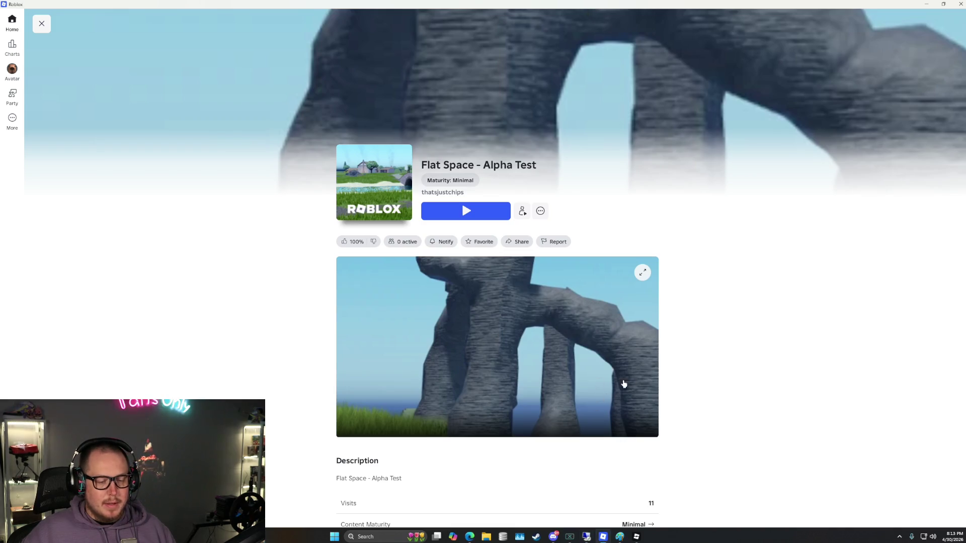
mouse_move(473, 540)
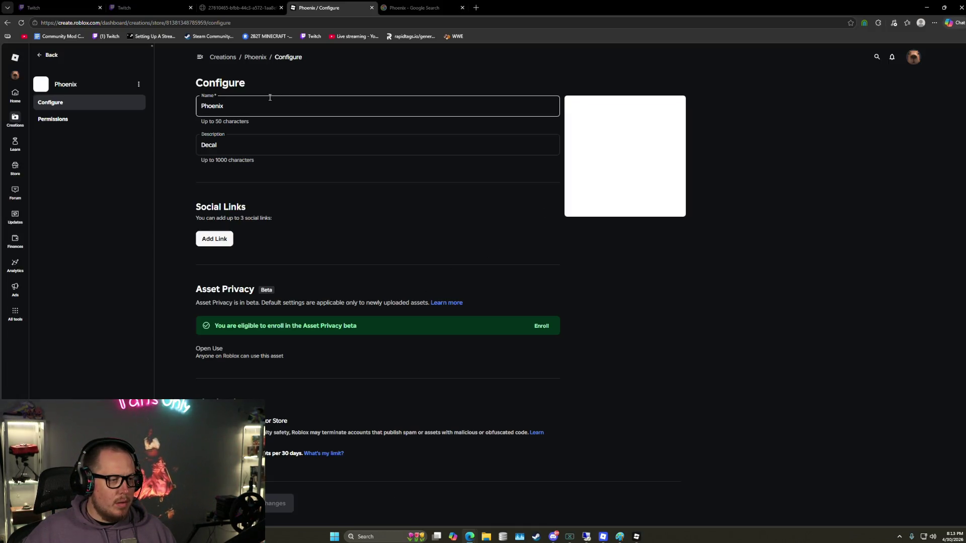
scroll(335, 290, "down", 1)
scroll(348, 308, "up", 1)
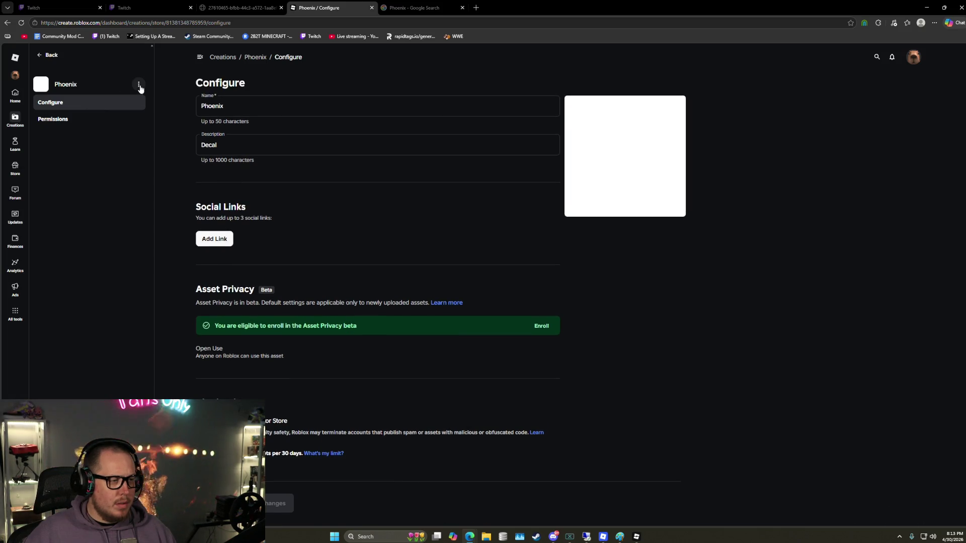
left_click(139, 86)
left_click(139, 86)
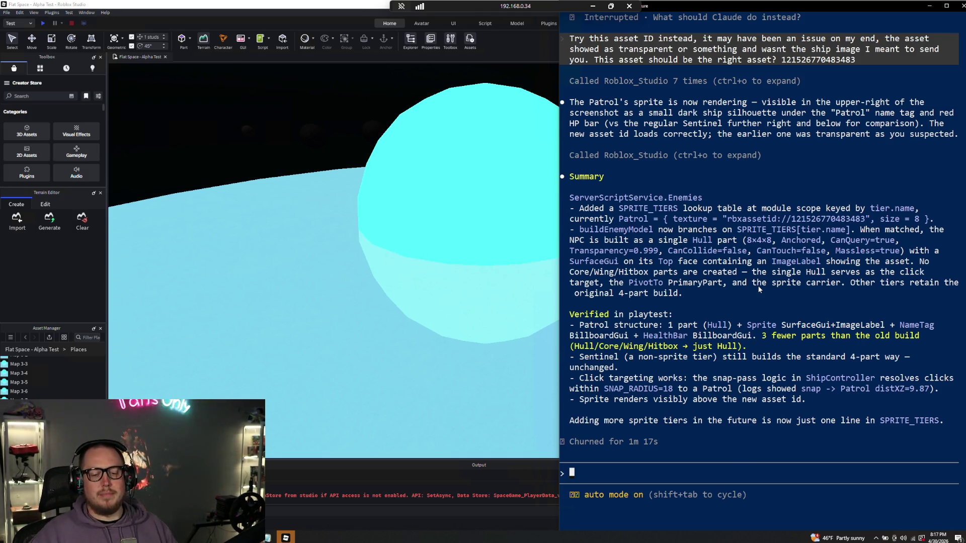
Tell Claude the ship looks a little small and ask to increase its size maybe 3x
type("I see it, thats awesome! Coul")
key("BackSpace")
key("BackSpace")
key("BackSpace")
type("The ship looks a little small, could you inscre")
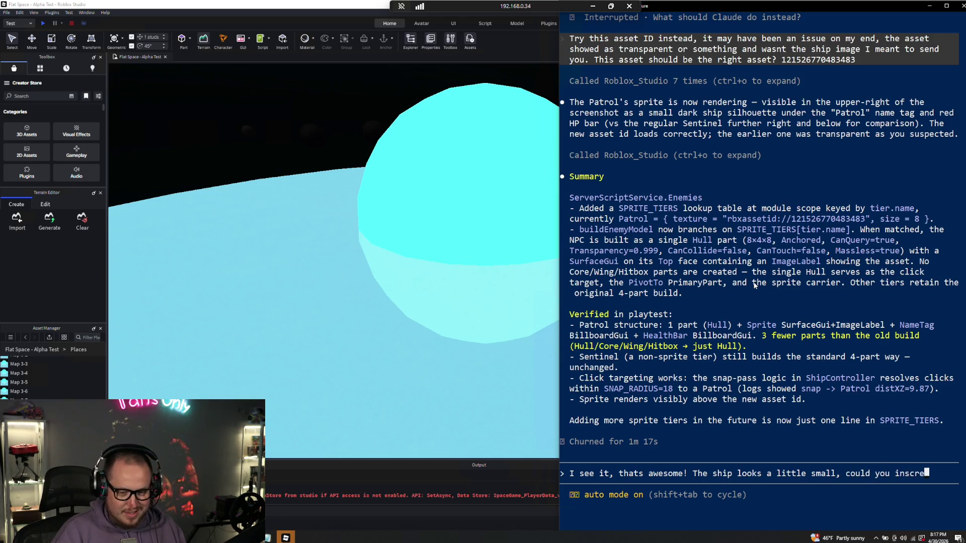
key("BackSpace")
key("BackSpace")
key("BackSpace")
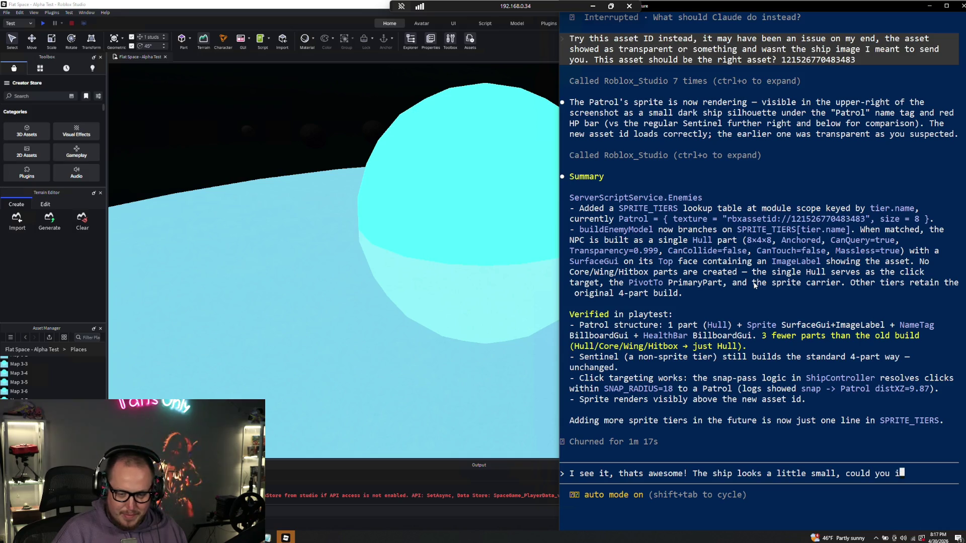
type("ncrease ")
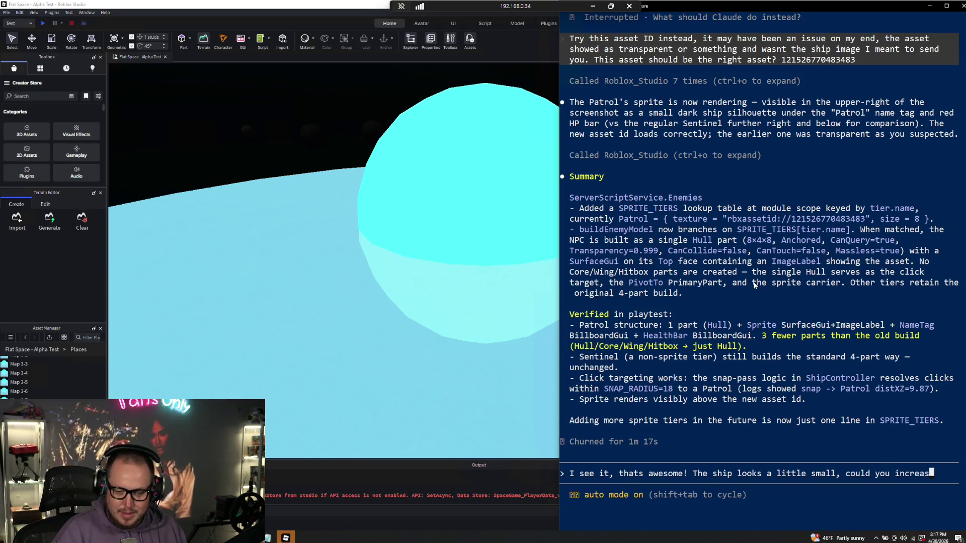
type("it's siz")
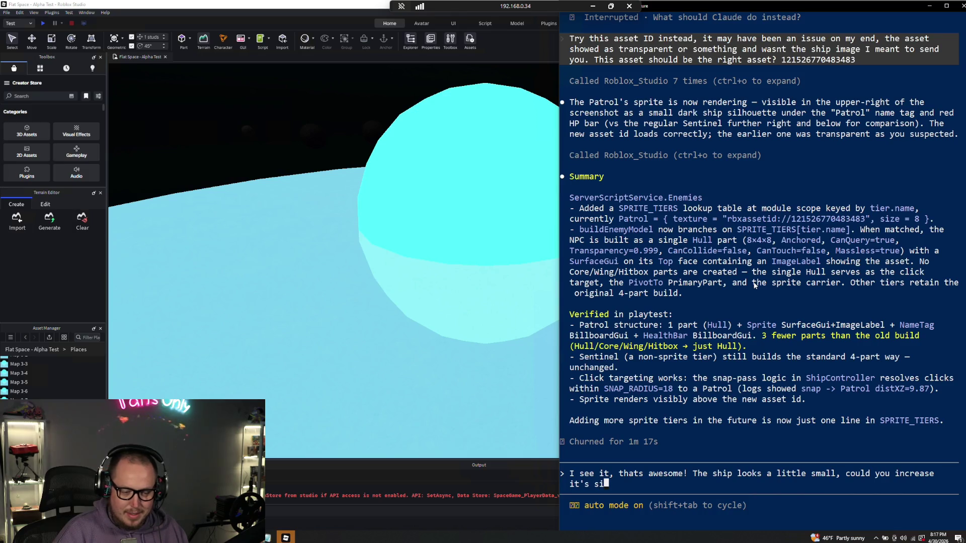
type("e maybe 3x")
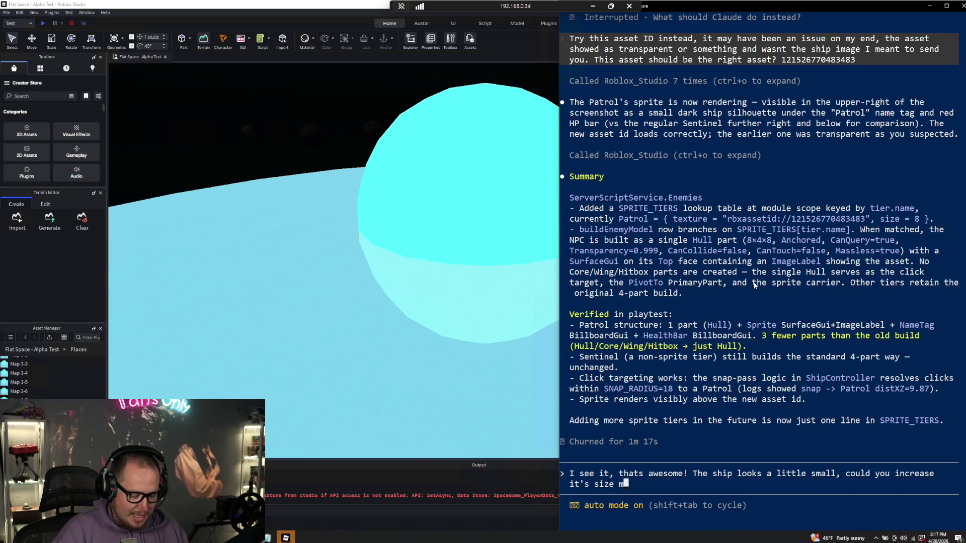
type("?")
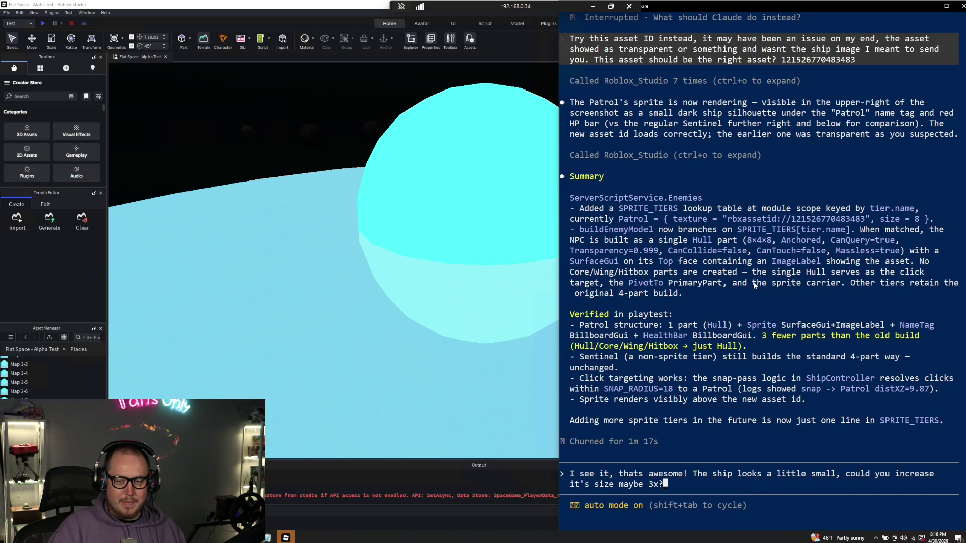
key("Return")
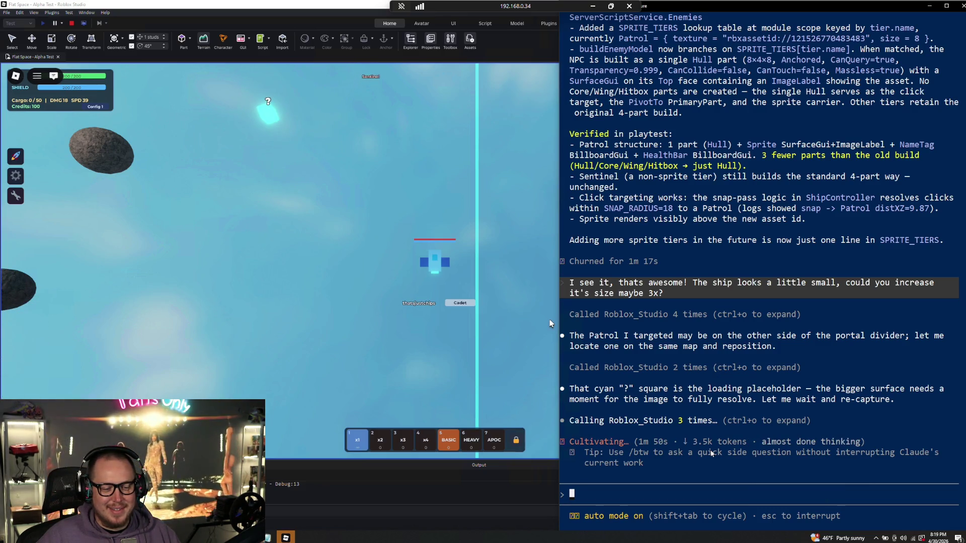
Interrupt Claude's 3x enlarge run after it notes the cyan '?' loading placeholder
key("Escape")
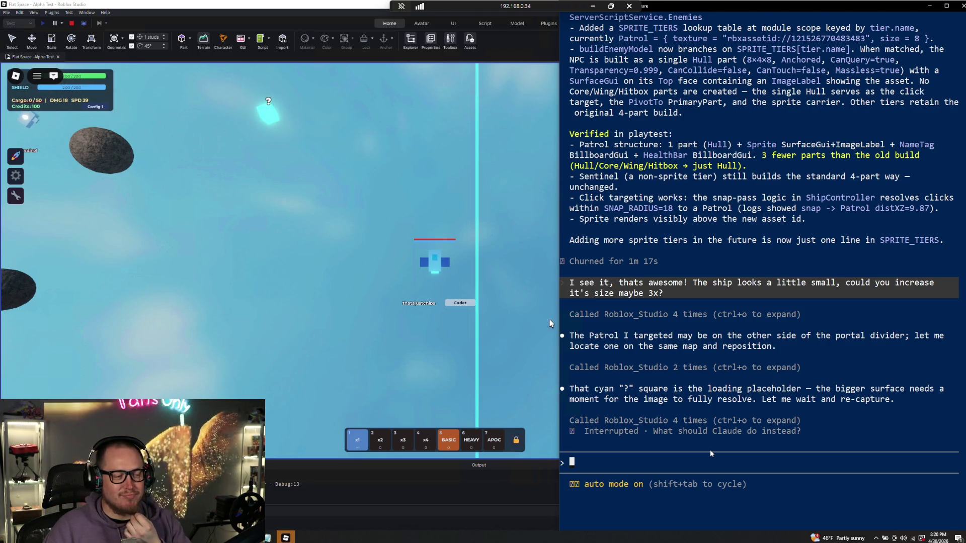
Fly the playtest ship around Aurora Base to inspect the Patrol ship, then return to Claude
left_click(331, 317)
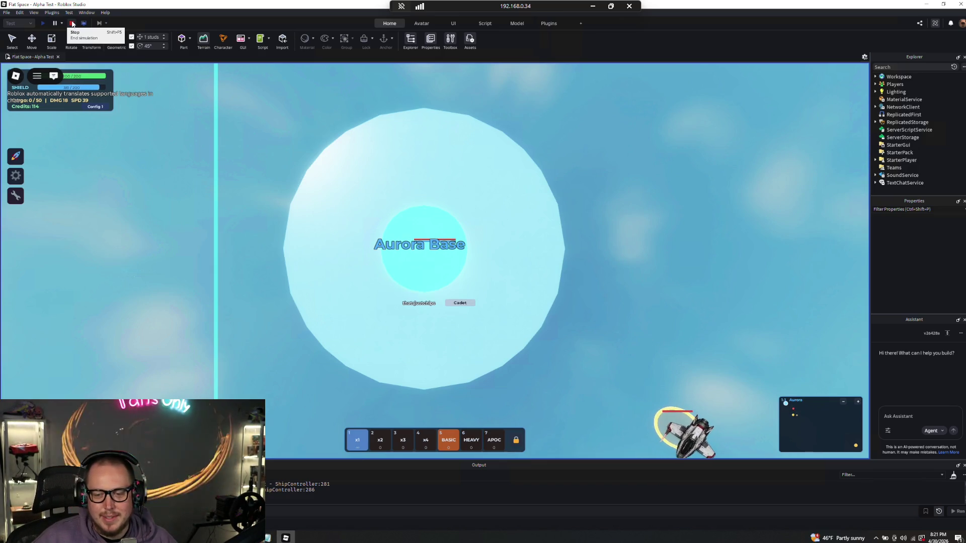
left_click(563, 333)
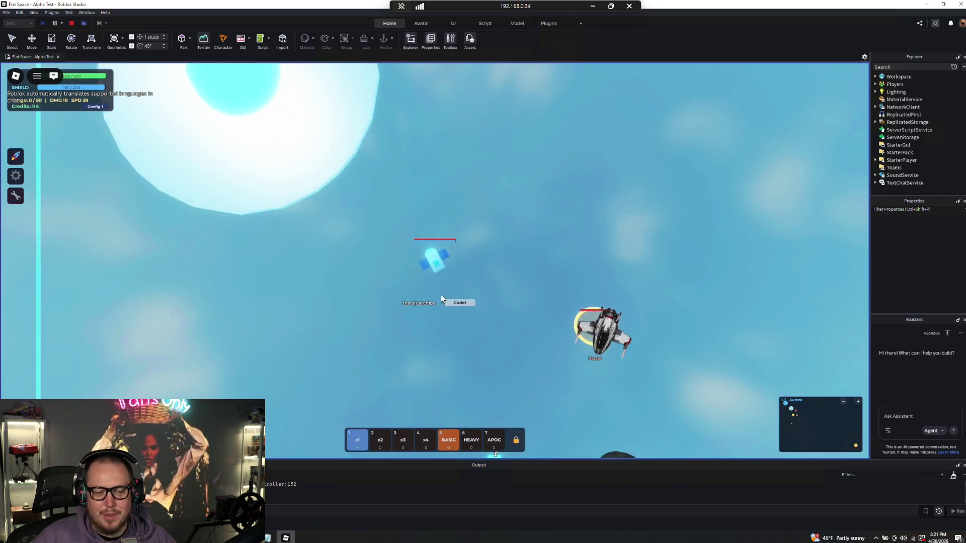
left_click(310, 166)
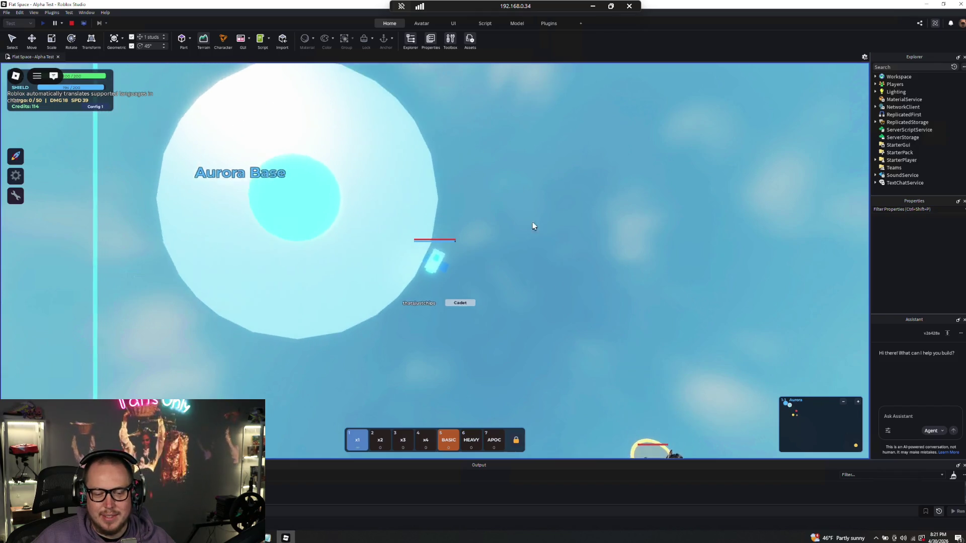
left_click(441, 384)
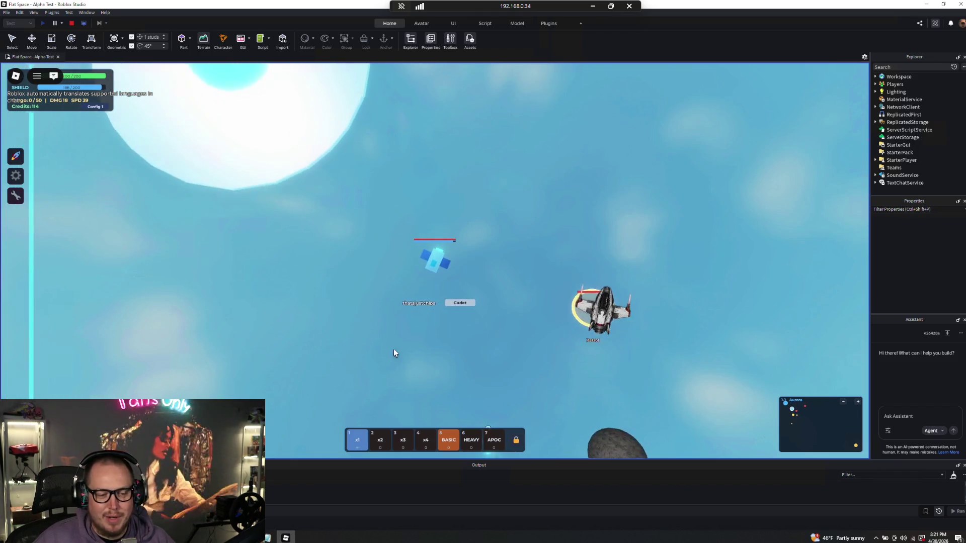
left_click(327, 186)
left_click(313, 349)
left_click(427, 158)
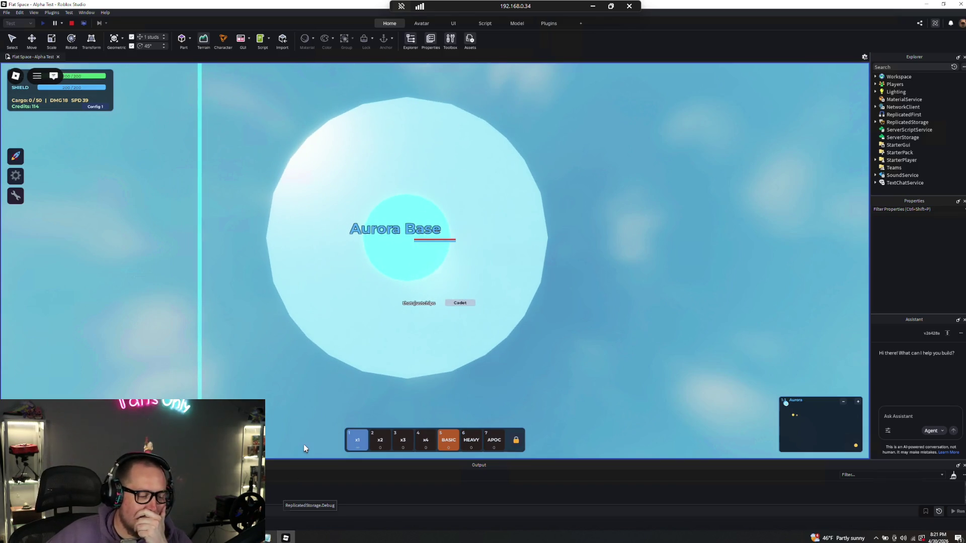
key("alt+Tab")
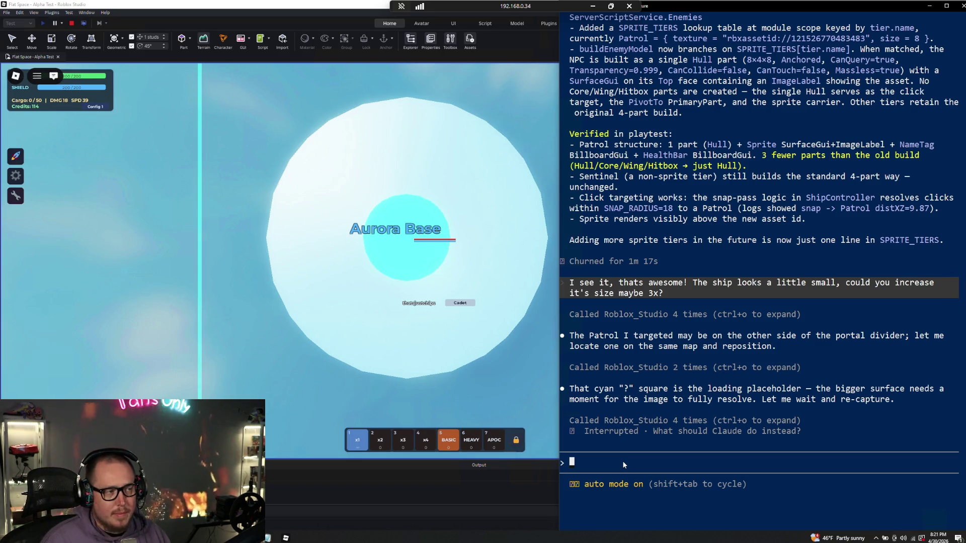
Start a fresh /new session and begin a request to cross-reference the Roblox Studio session
type("/")
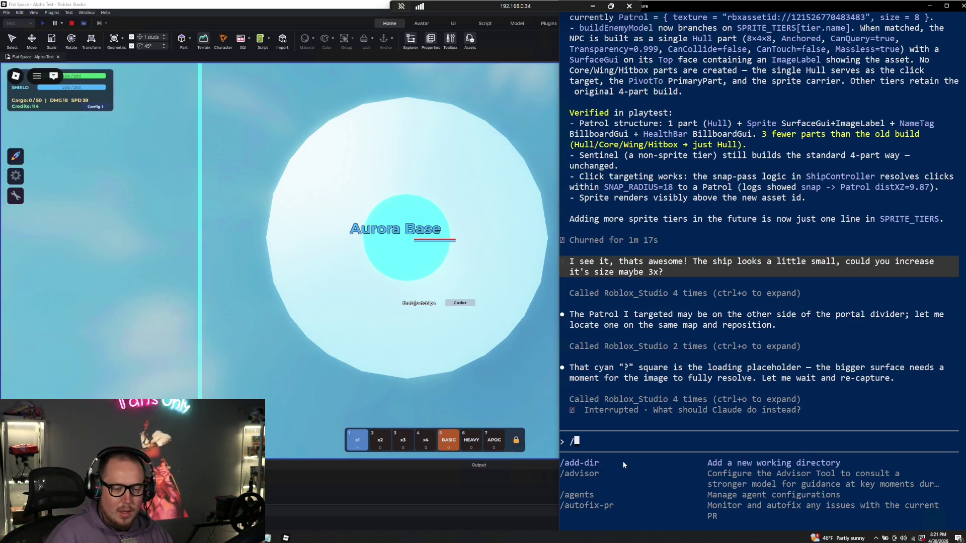
type("new")
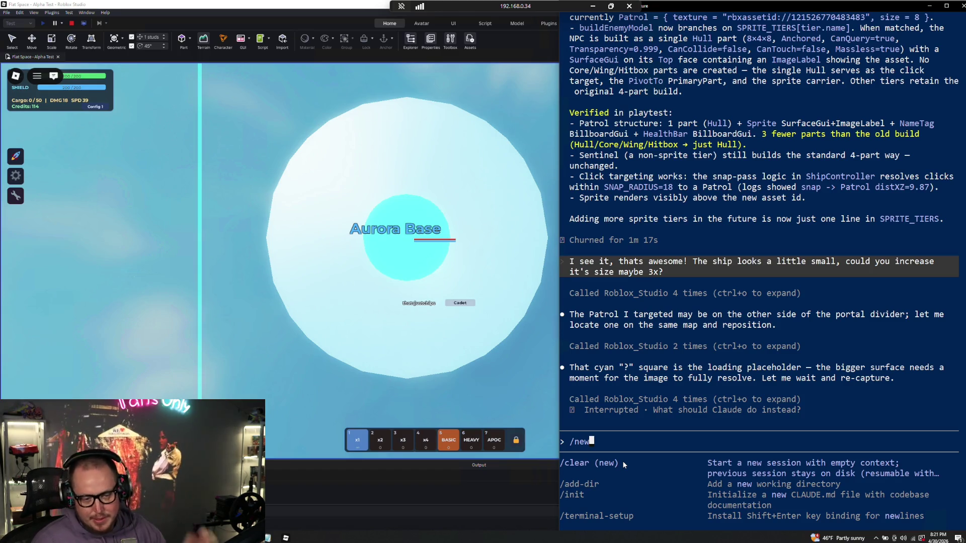
key("Return")
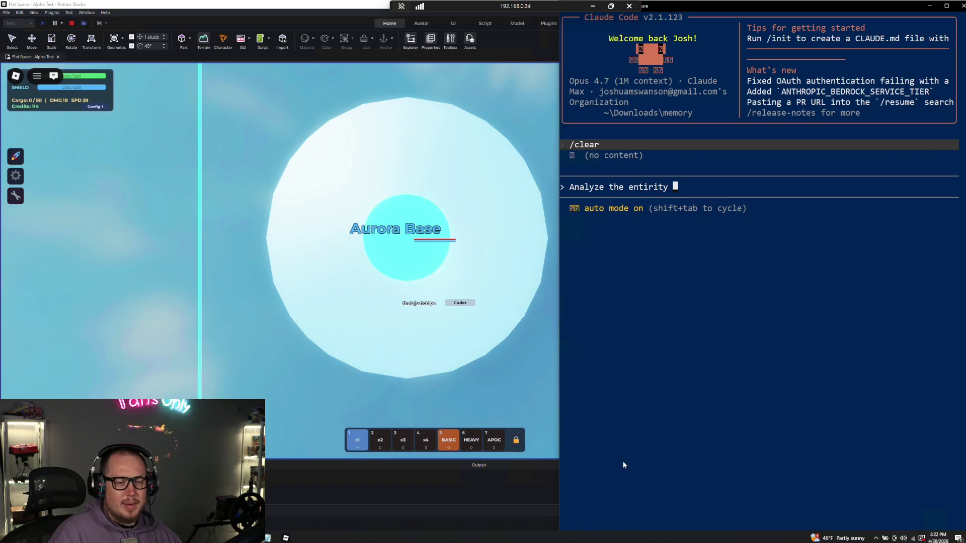
type("the Roblox S")
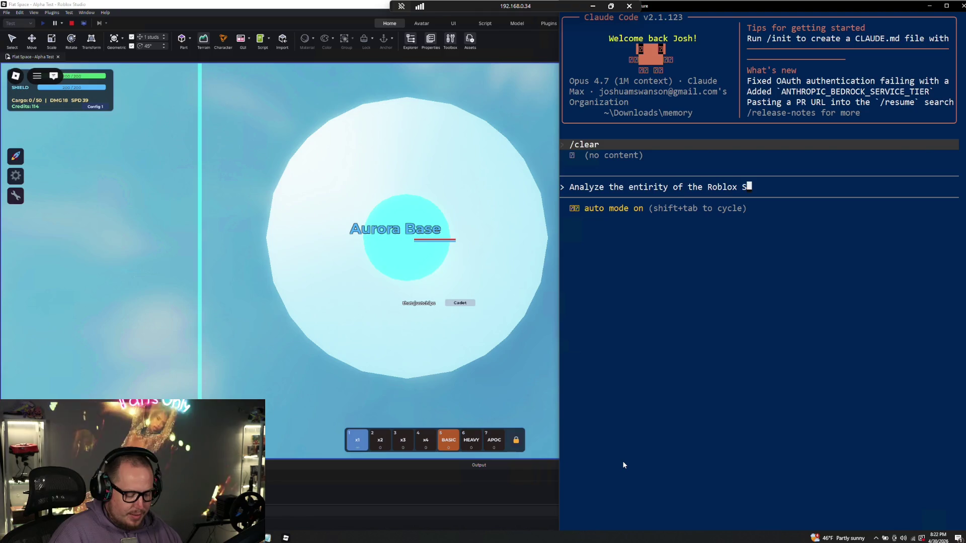
type("tudio sessio")
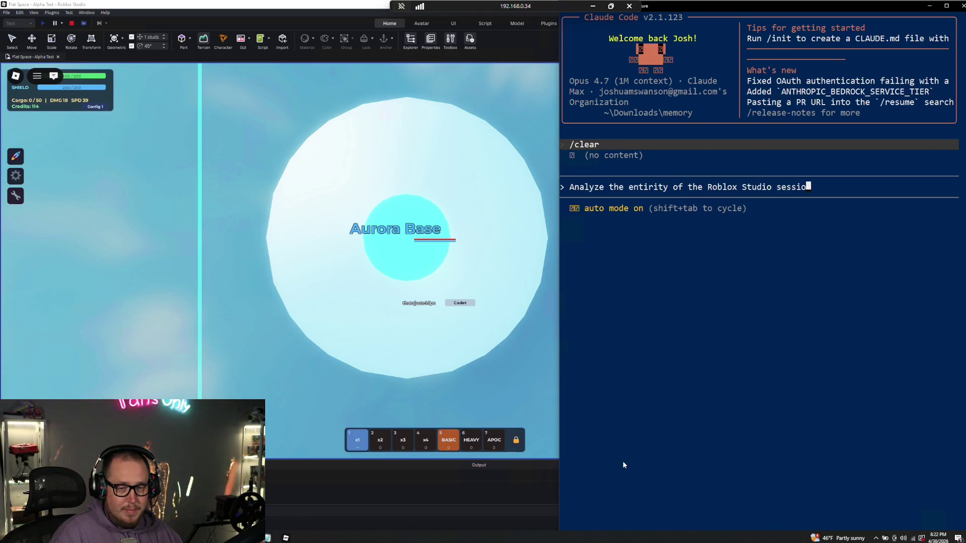
type("n, cross regf")
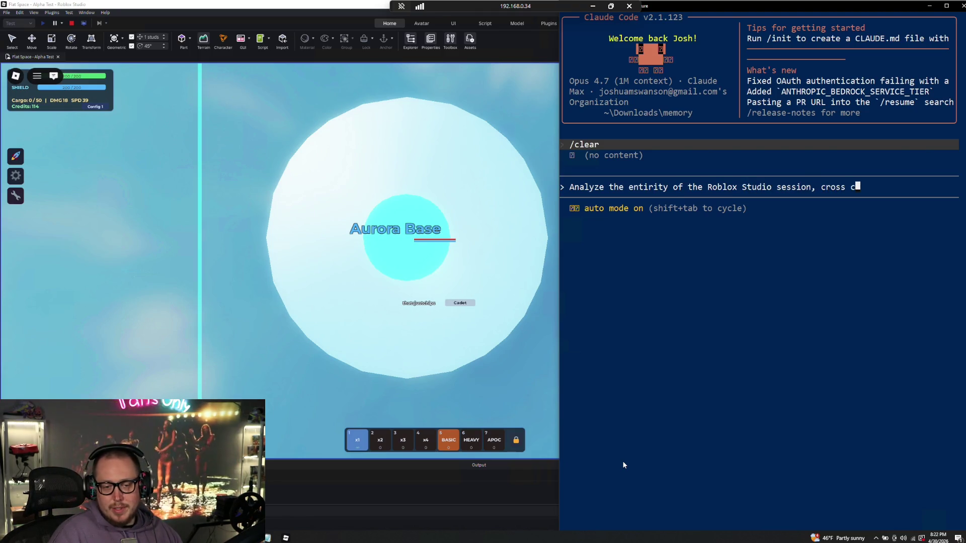
key("BackSpace")
key("BackSpace")
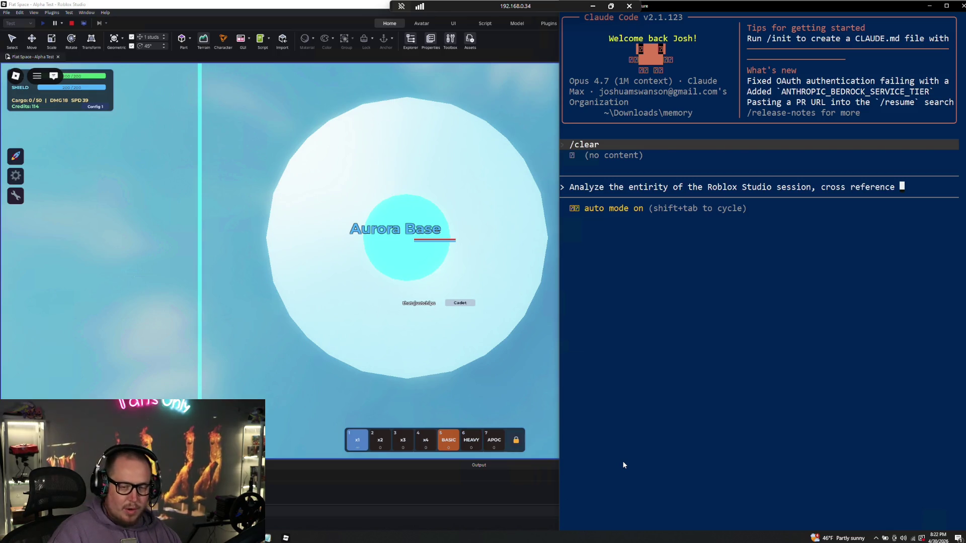
type("\"")
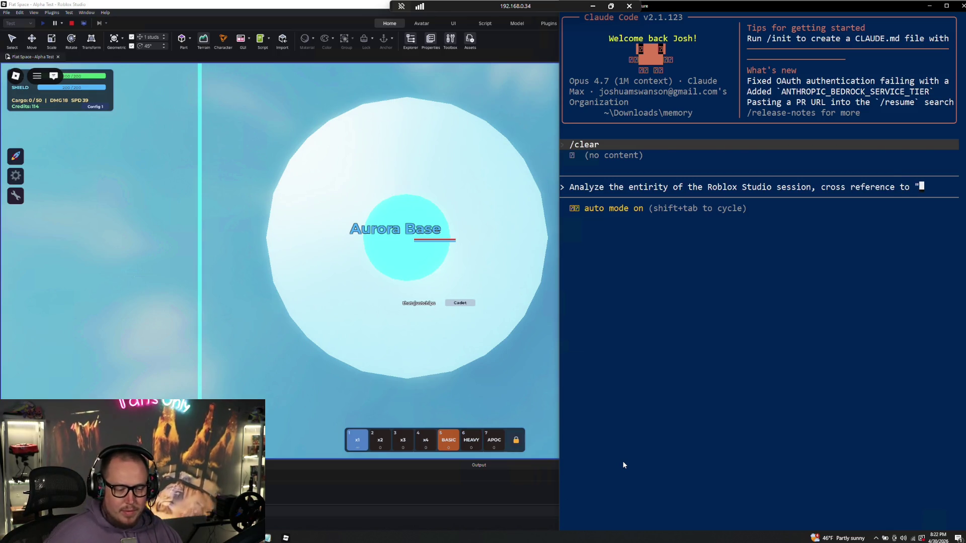
Copy the Downloads\memory\memory folder path from File Explorer and paste it into the prompt
key("super+e")
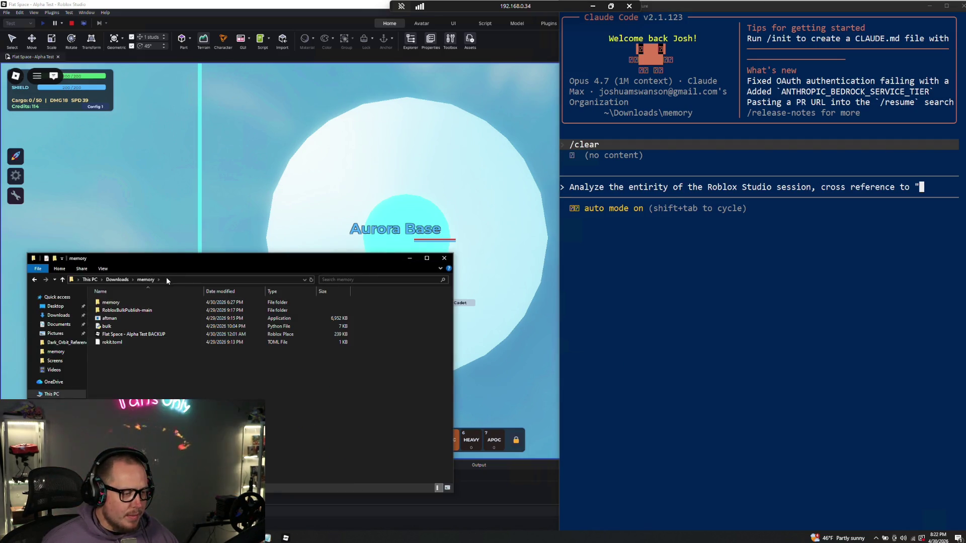
double_click(117, 305)
double_click(117, 303)
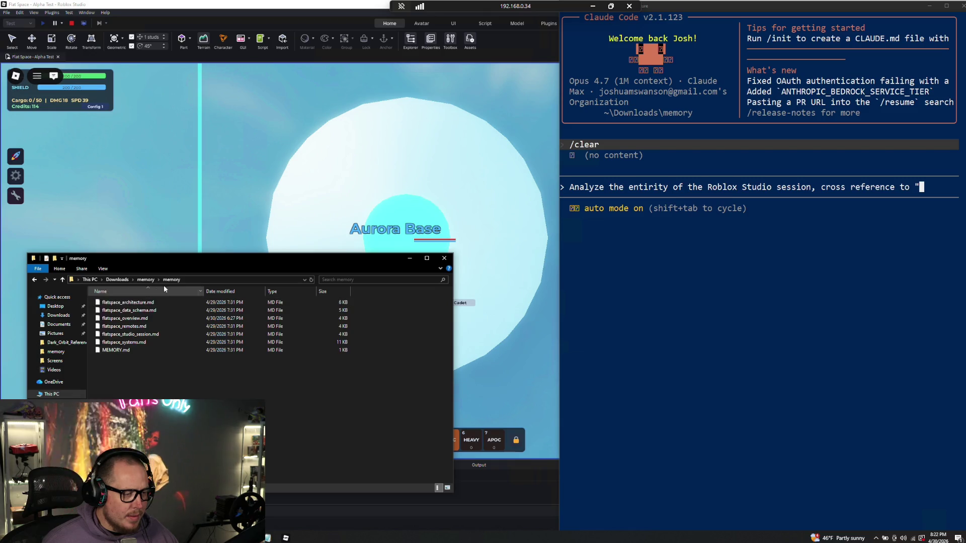
left_click(192, 280)
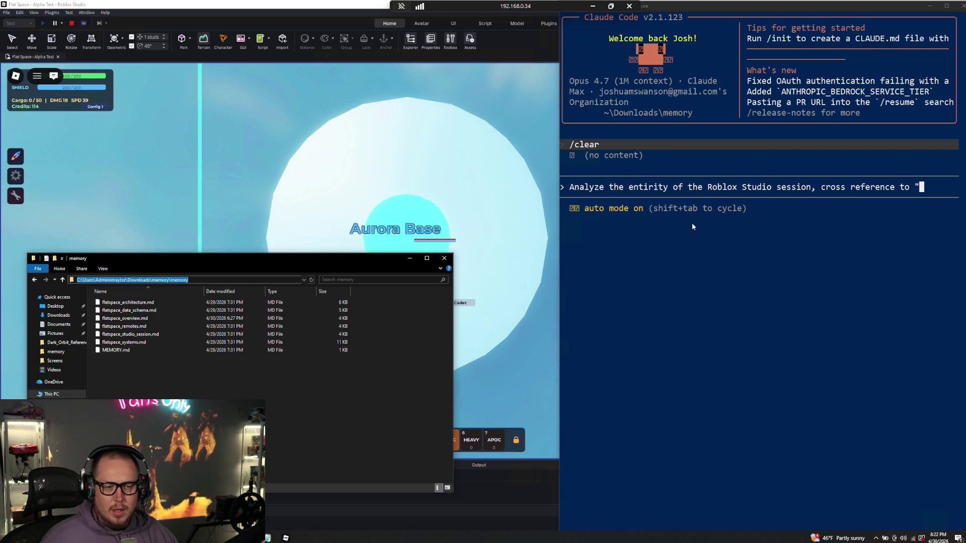
left_click(934, 185)
type("C:\\Users\\Administraytor\\Downloads\\memory\\memory")
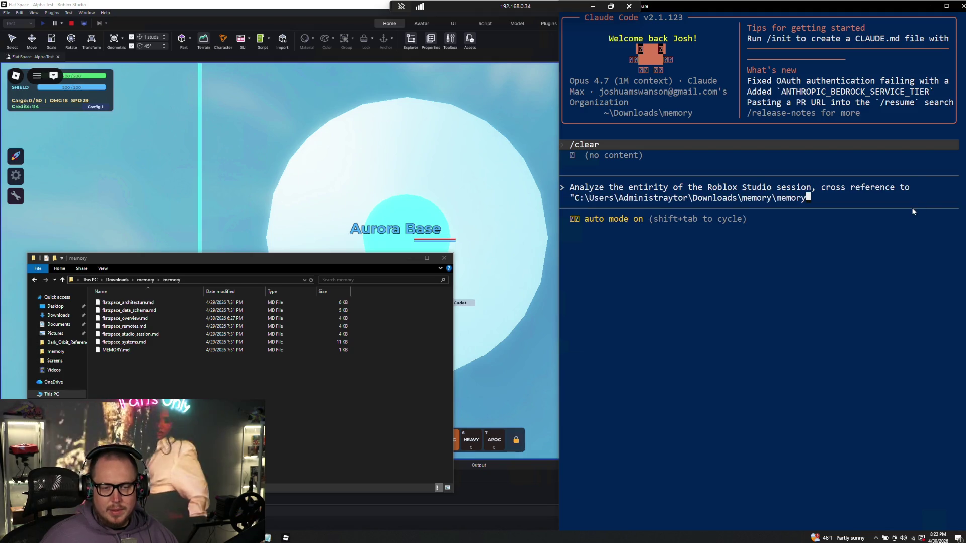
Finish asking Claude to update the memory for fresh prompt sessions, send it, and minimize the terminal
type("\" and update the m")
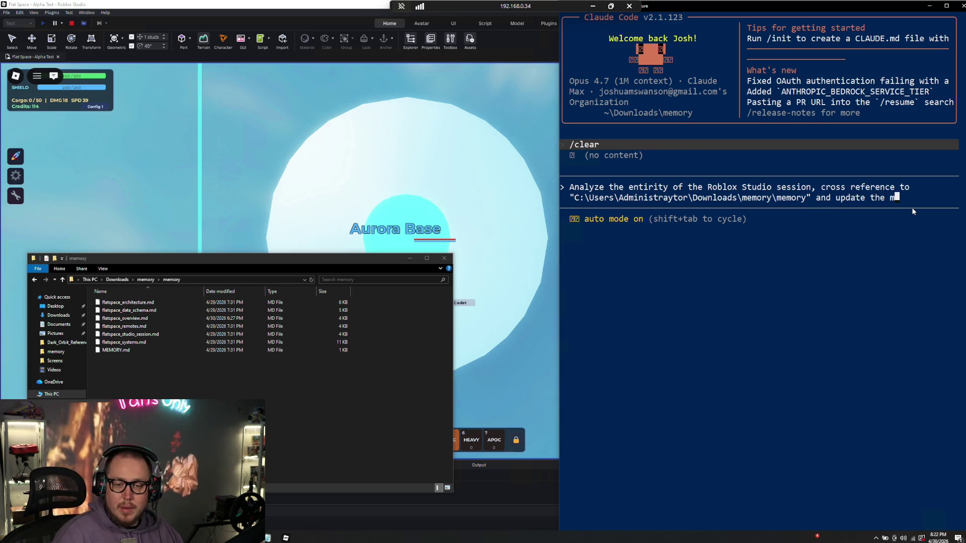
type("emory ")
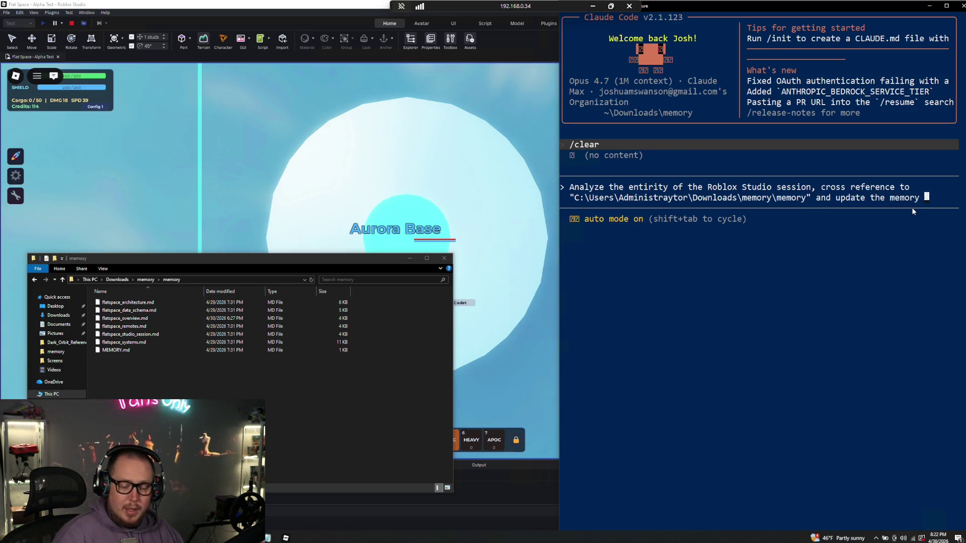
type("accordingly so we have a nice c")
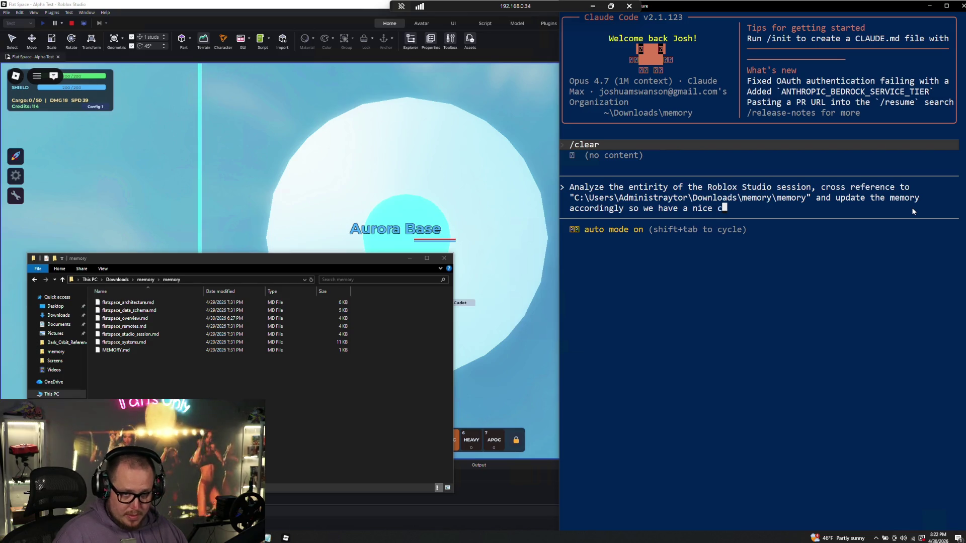
type("ext of t")
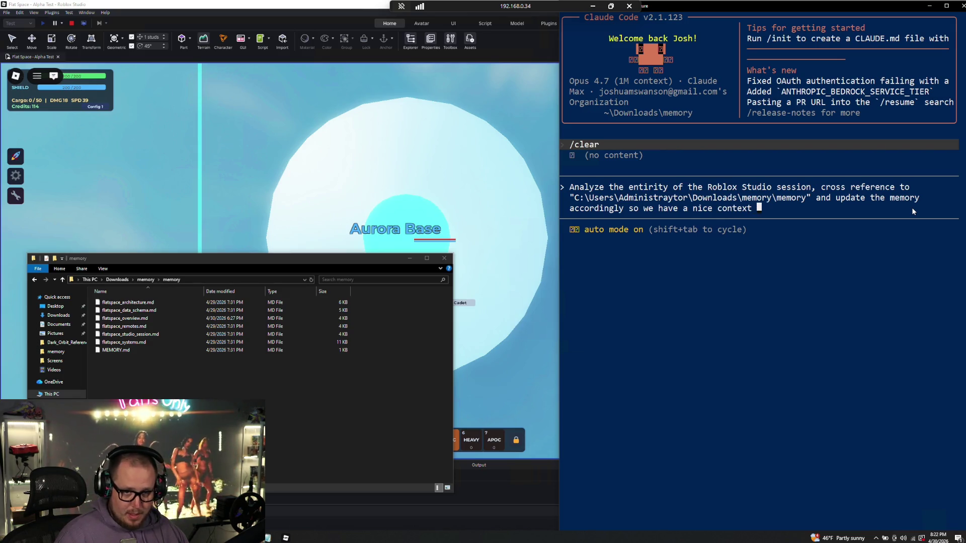
type("he game for ")
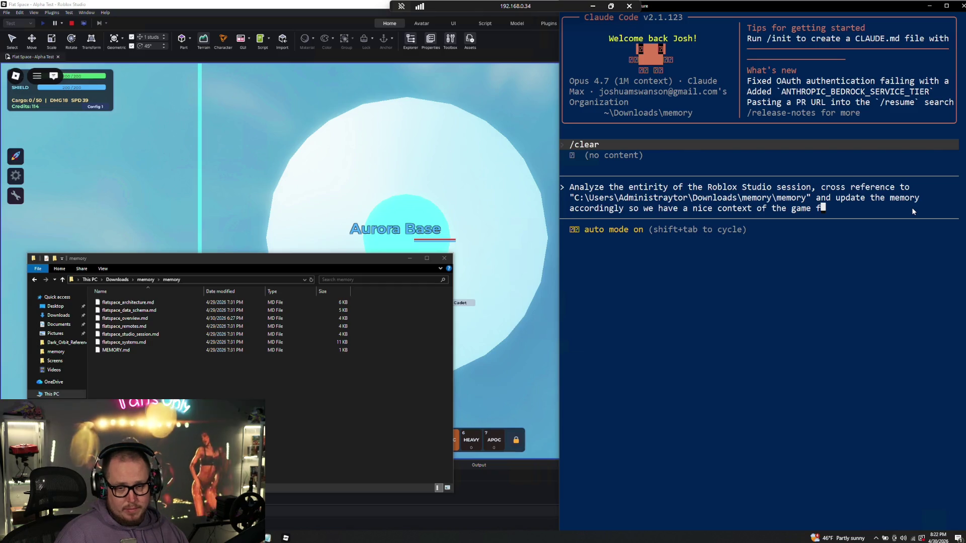
type("fresh")
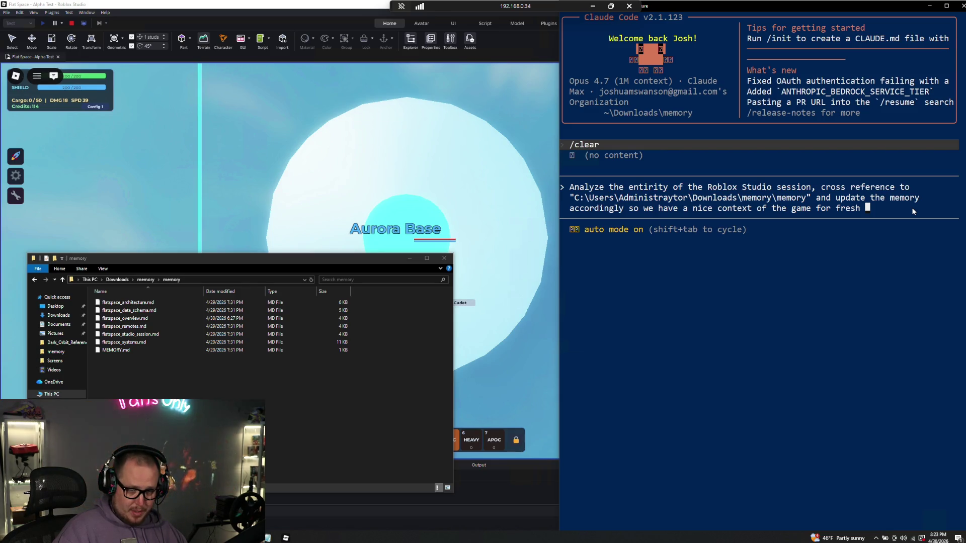
type("prompt sessions.")
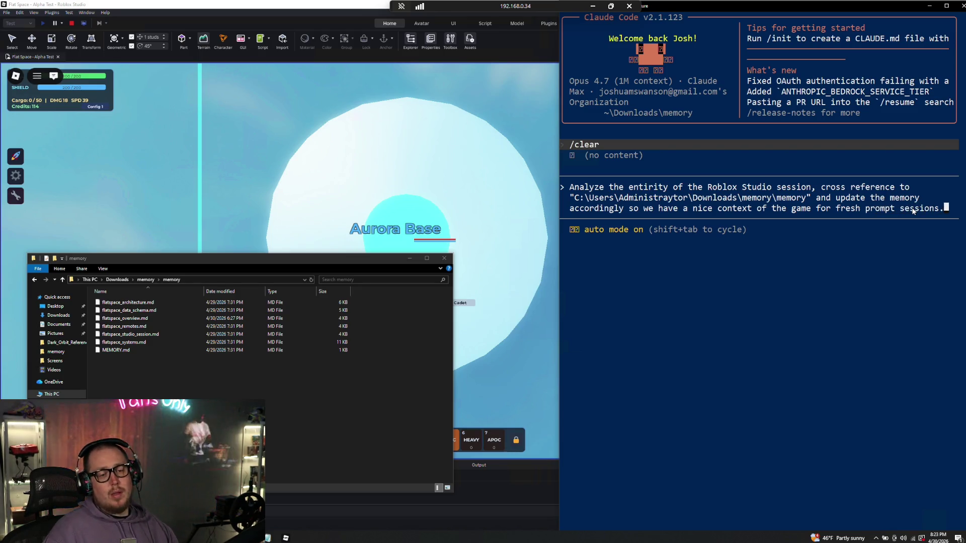
key("Return")
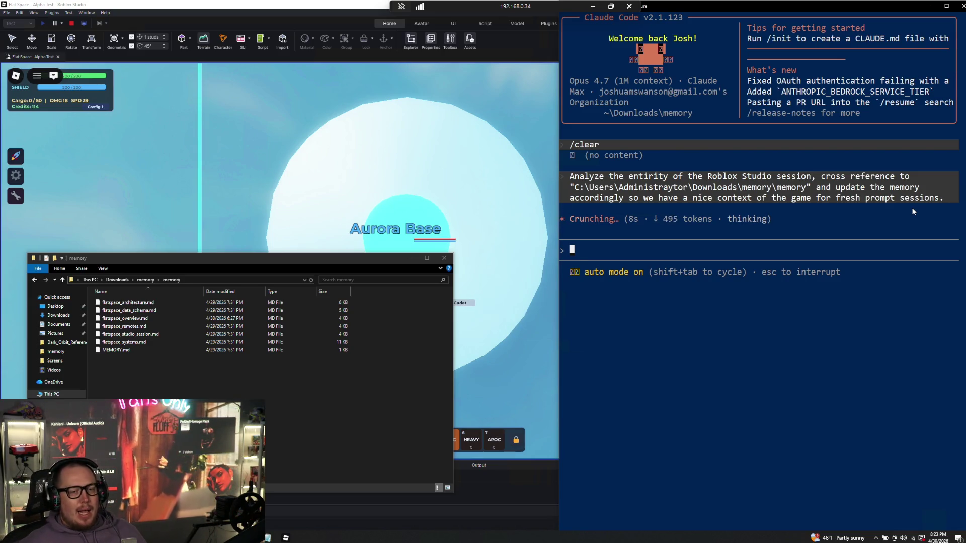
left_click(929, 6)
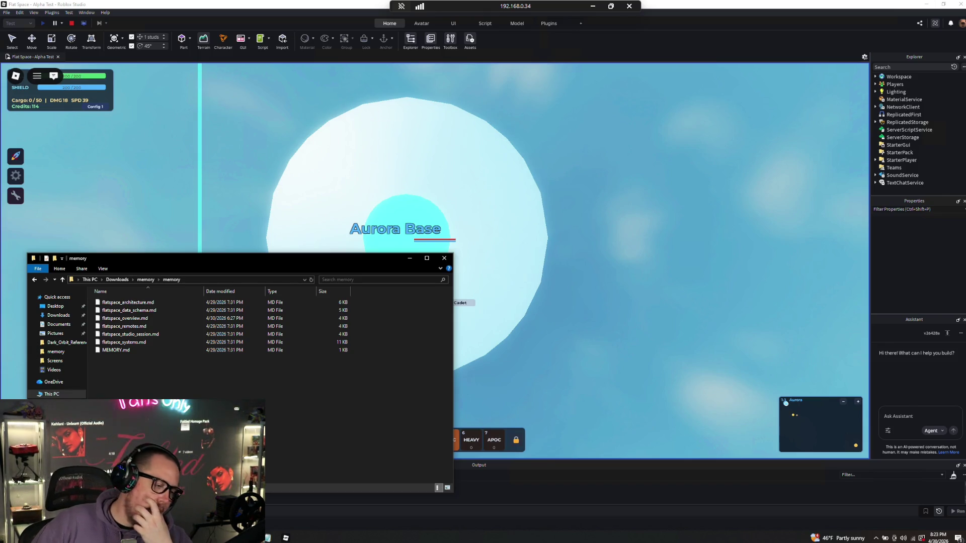
Bring the Downloads\memory\memory folder window up to fill the screen
left_click(423, 258)
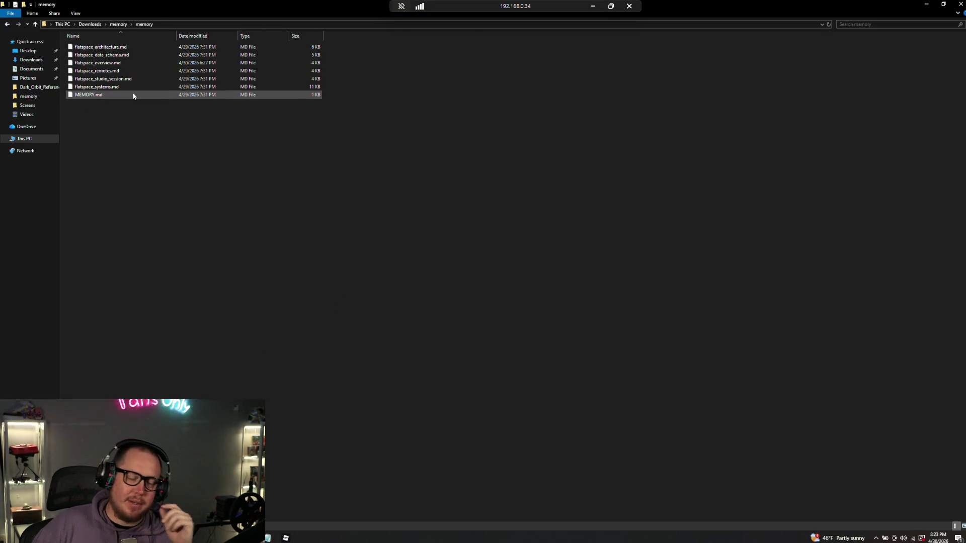
Switch the seven .md files, including MEMORY.md, from details view to extra large icons
key("ctrl+shift+4")
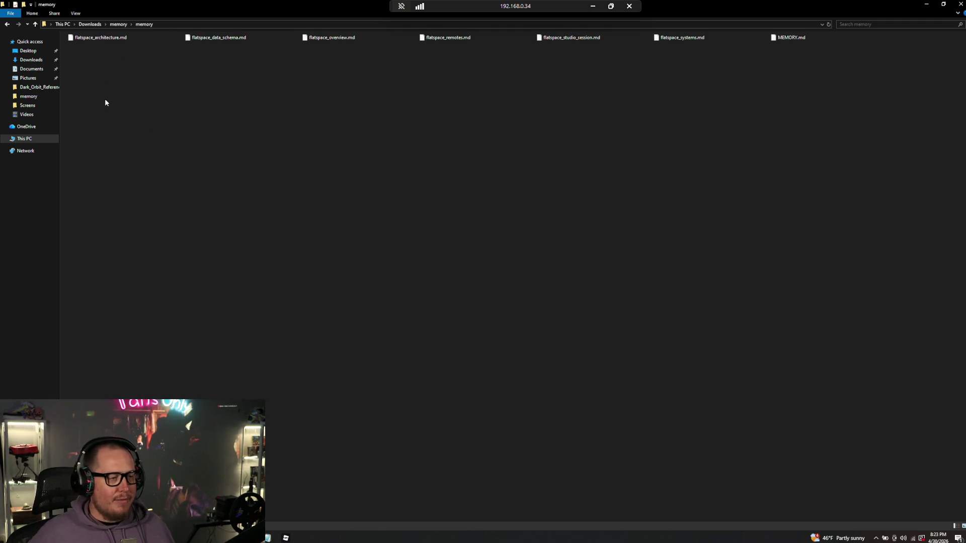
scroll(342, 129, "up", 6, "ctrl")
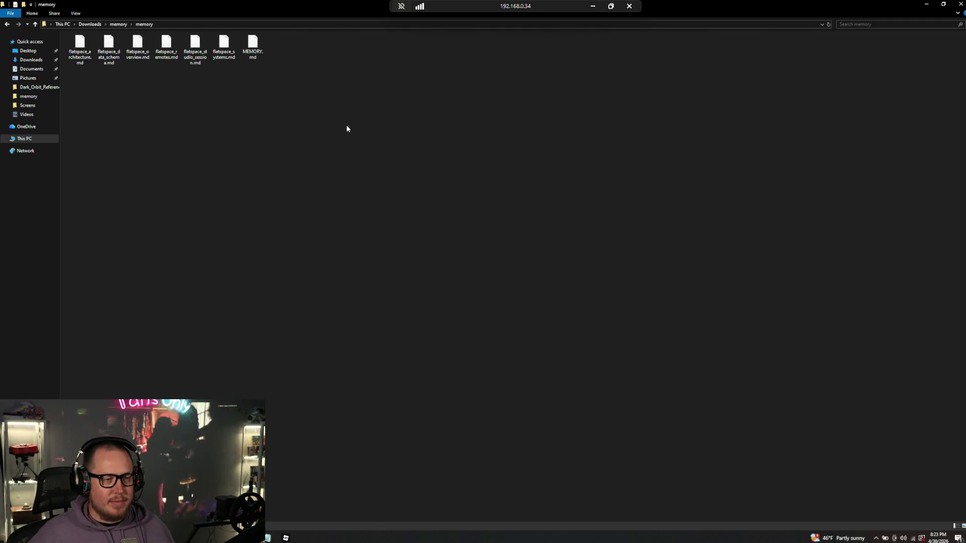
scroll(228, 155, "up", 1, "ctrl")
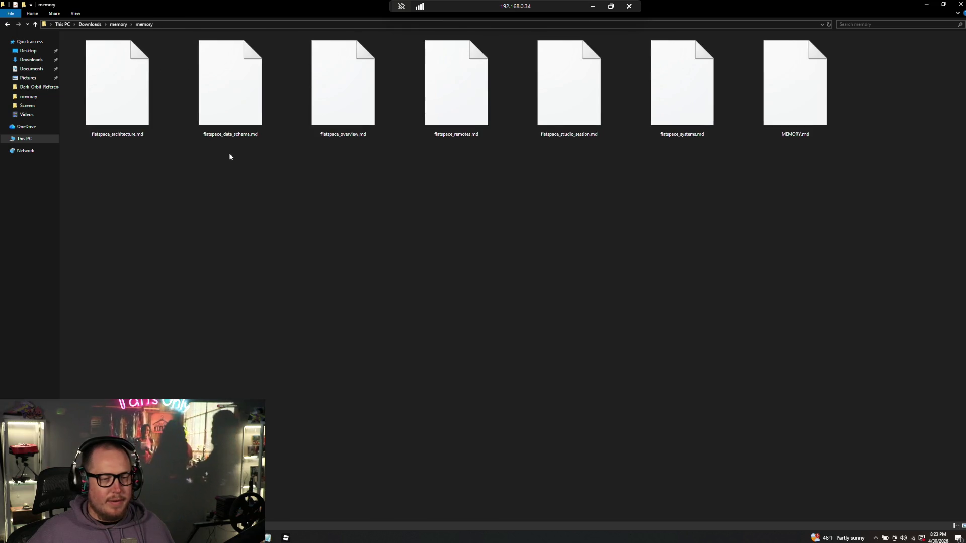
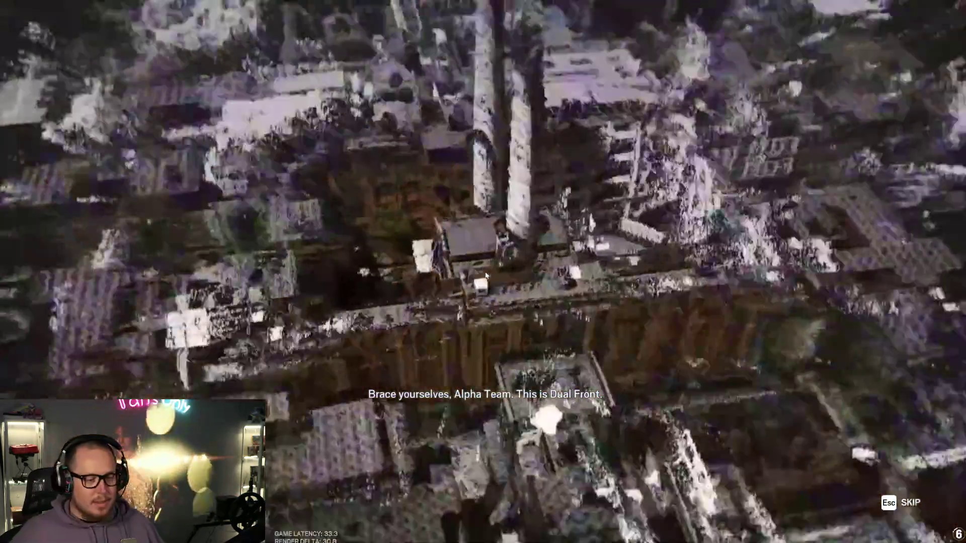
Skip the Dual Front intro cinematic by confirming OK in the Skip dialog
key("Escape")
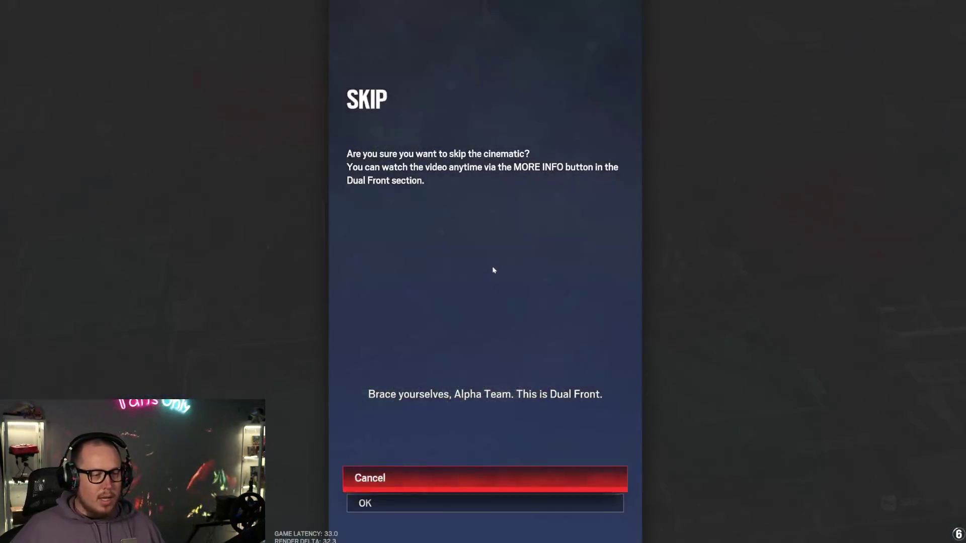
left_click(418, 507)
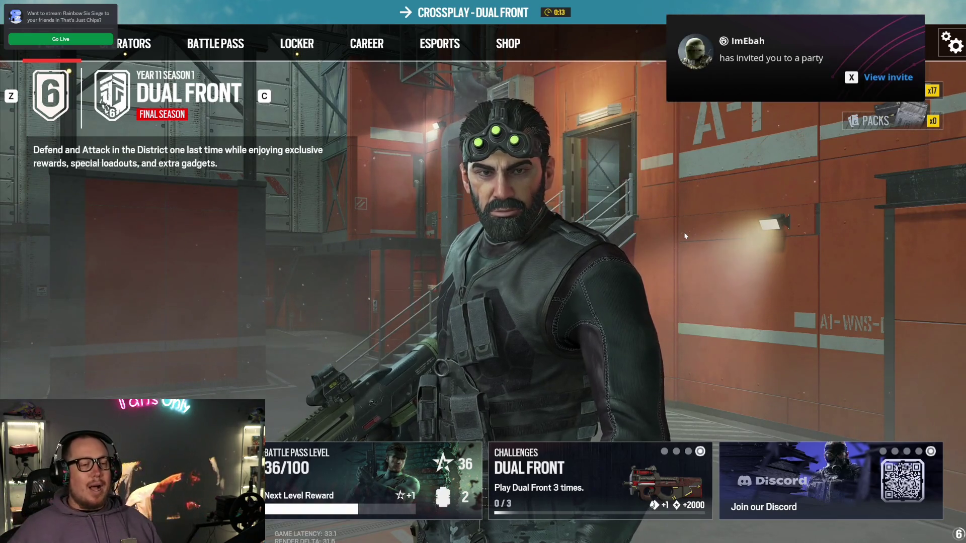
Cancel the Quit the Game prompt, then flip between the PLAY and OPERATORS screens twice
key("Escape")
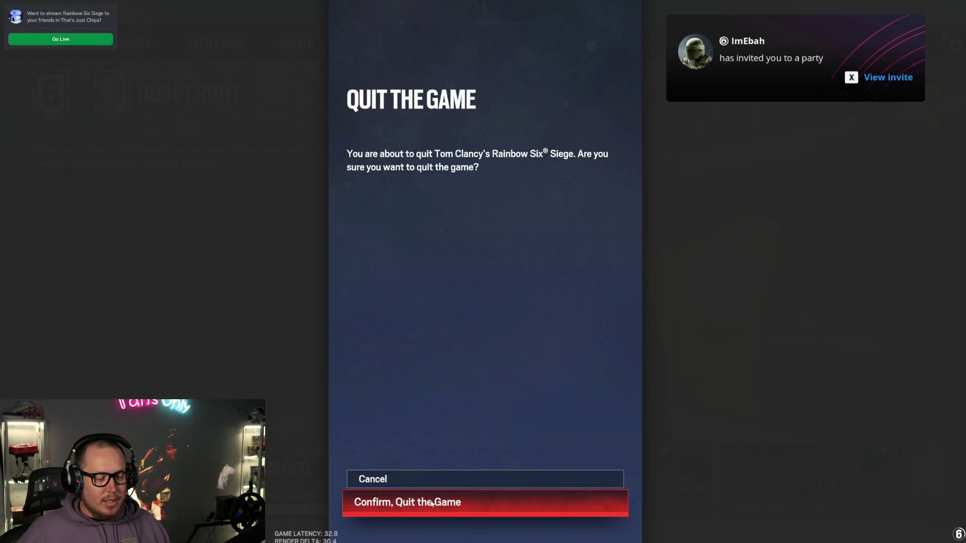
left_click(432, 480)
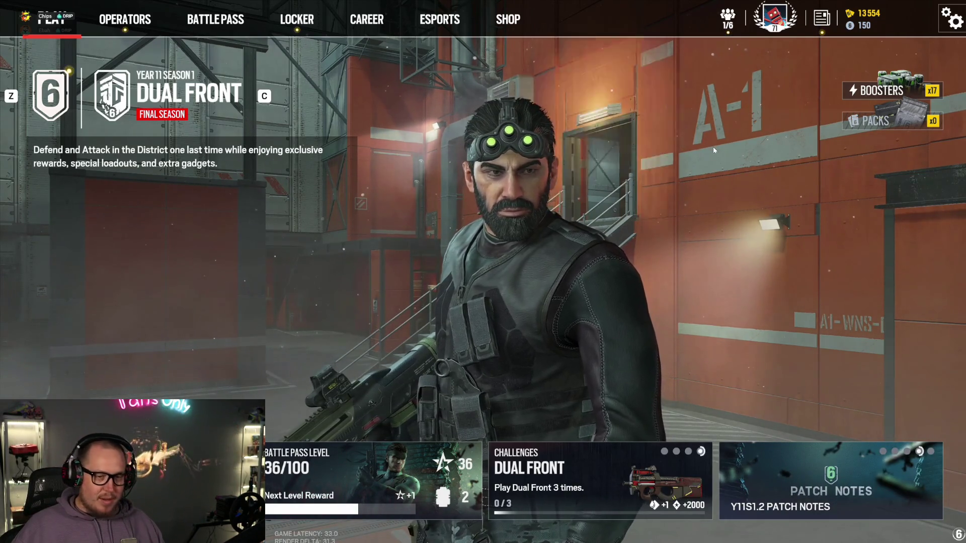
key("e")
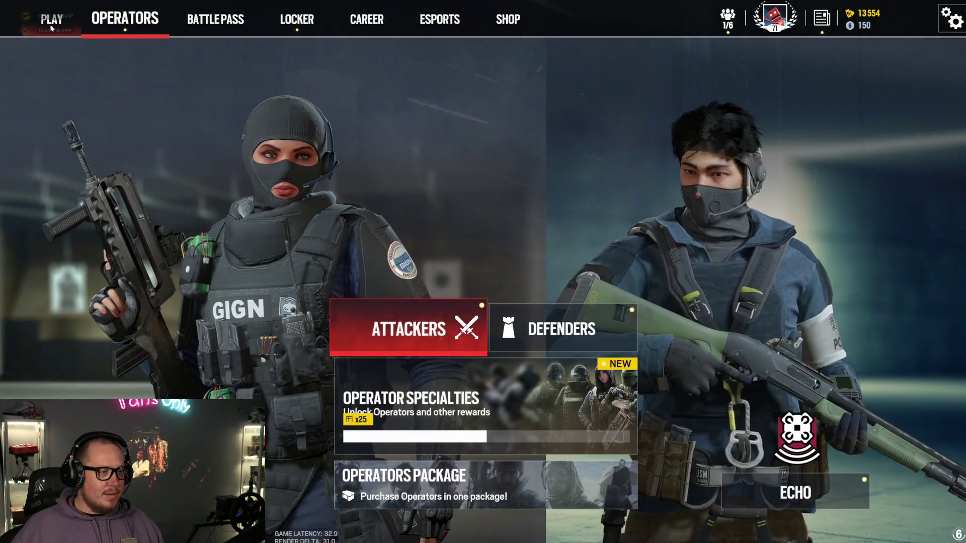
key("q")
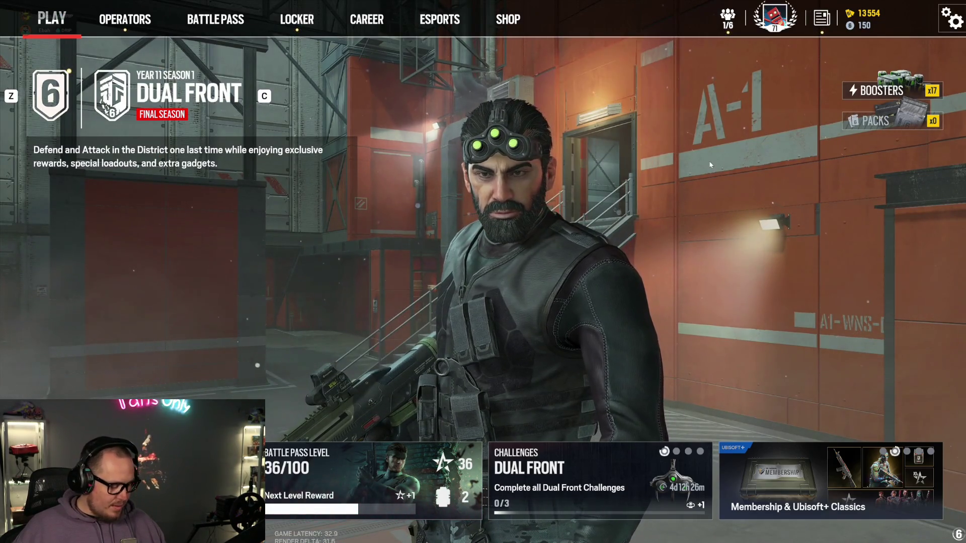
key("e")
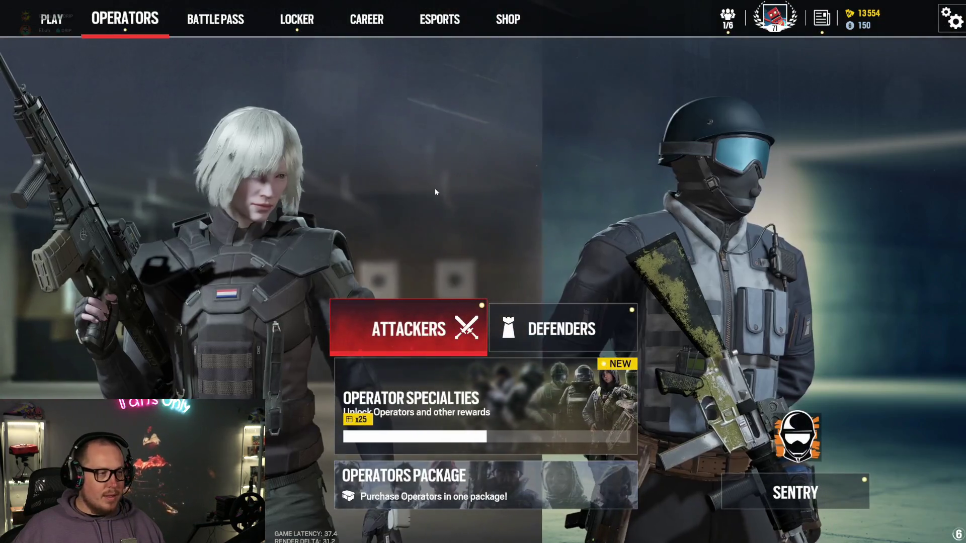
key("q")
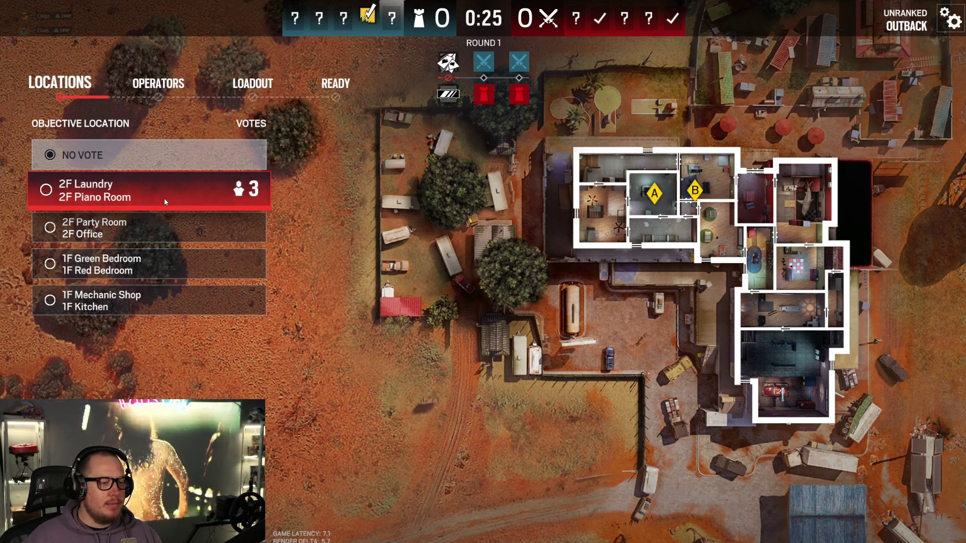
Pick Aruni from the Operators tab and ready up with the Mk 14 EBR and PRB92 loadout
left_click(165, 197)
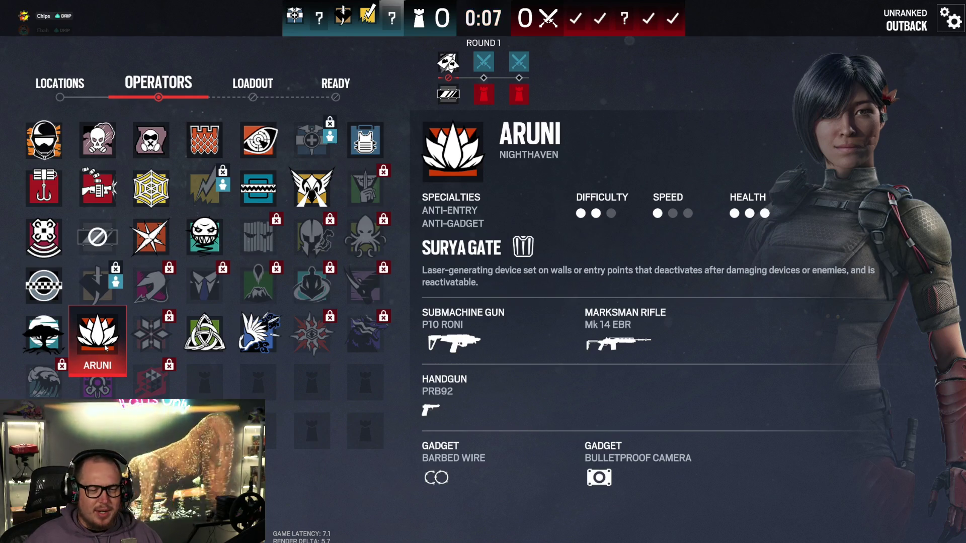
left_click(106, 348)
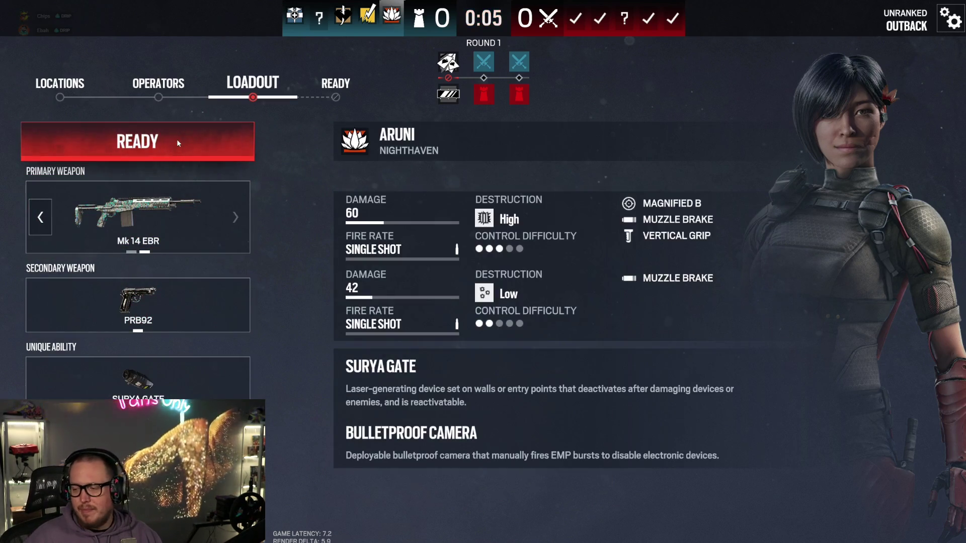
left_click(178, 143)
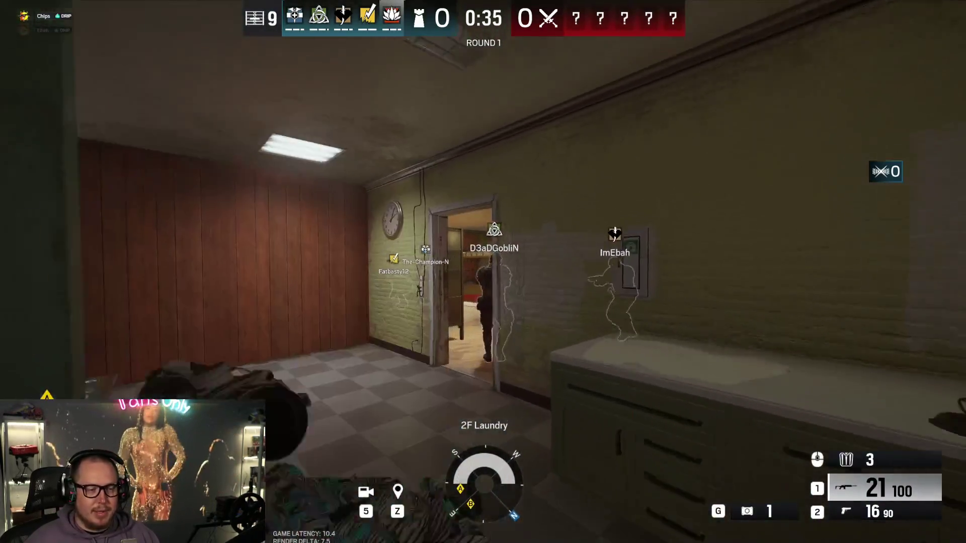
Scope into the showers, then deploy another Surya Gate on the Piano Room doorway
right_click(483, 273)
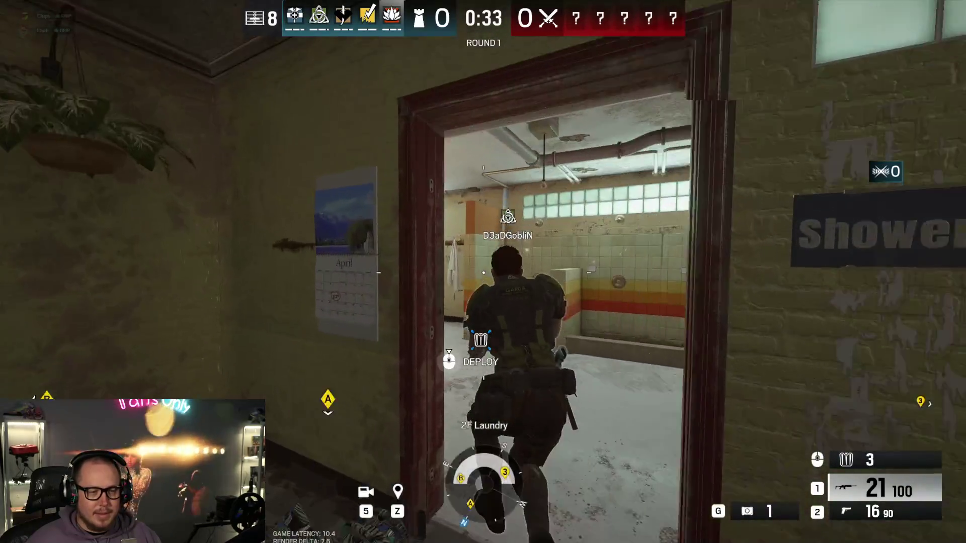
right_click(484, 273)
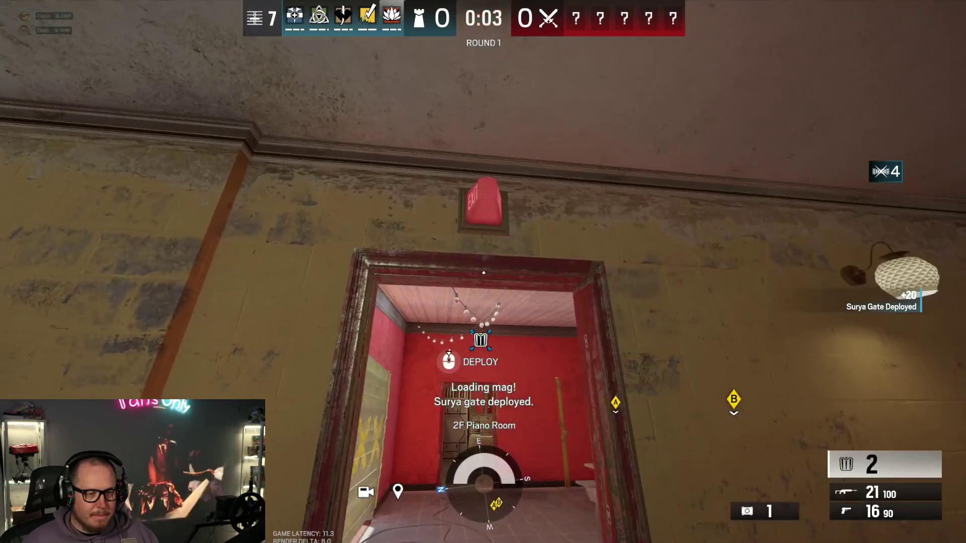
left_click(484, 274)
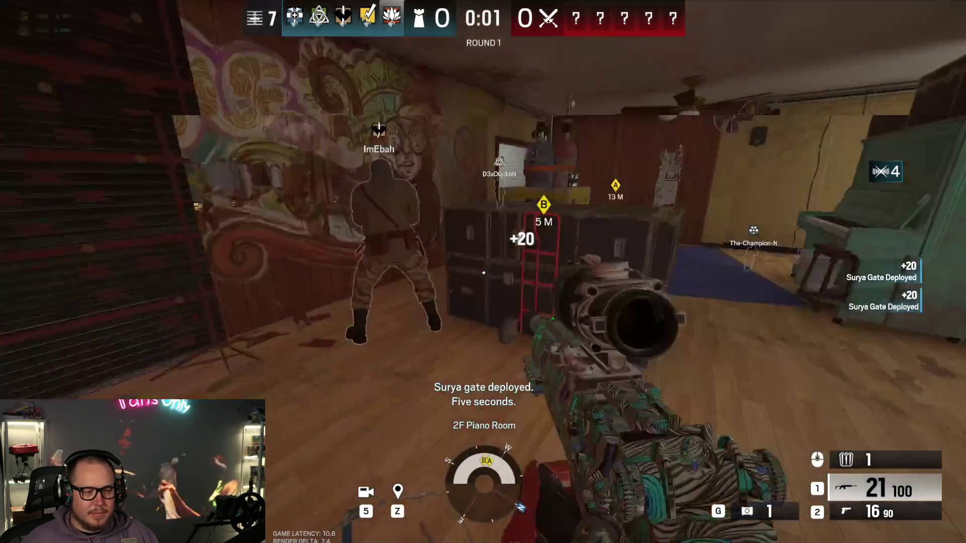
Walk from the Piano Room into 2F Laundry and set the last Surya Gate on its doorway
key("w")
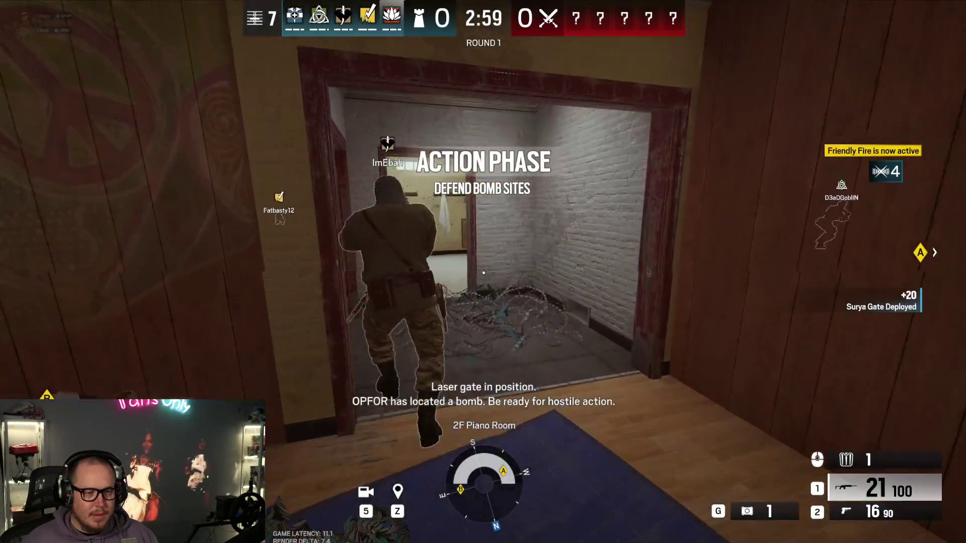
key("w")
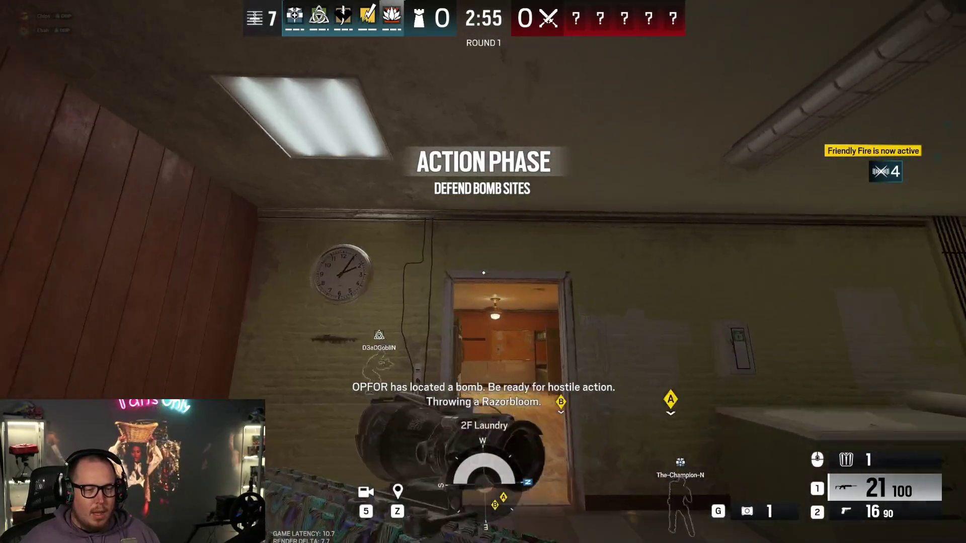
middle_click(483, 273)
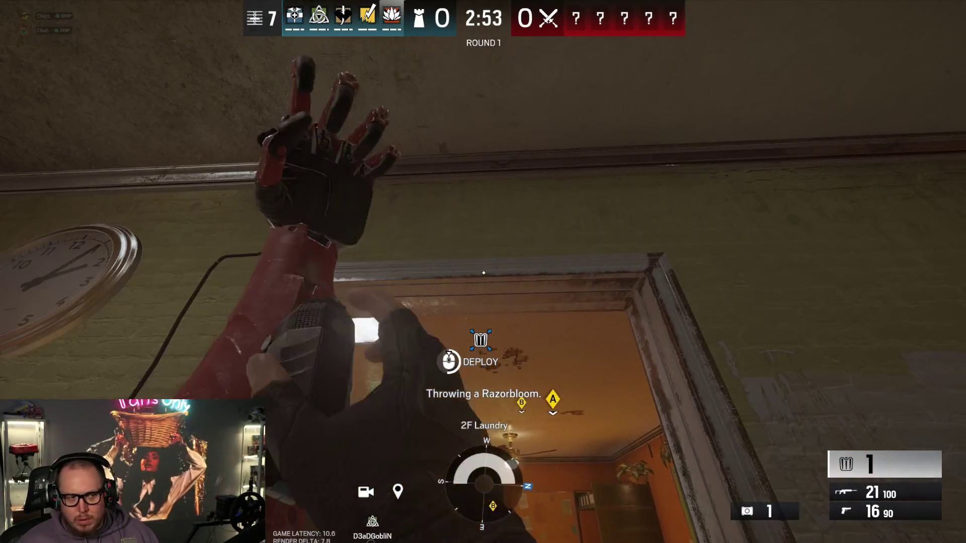
key("w")
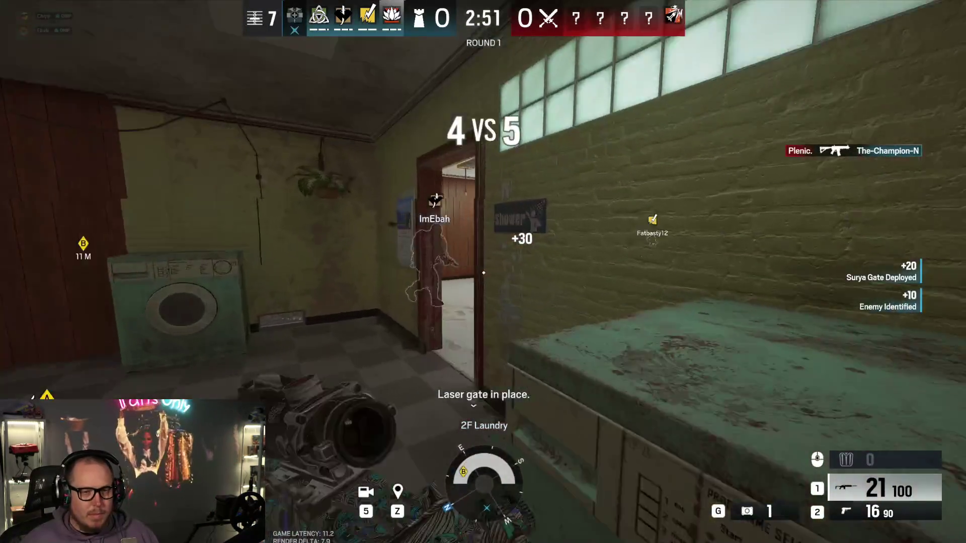
Cross the laundry room and scope in on the gated doorway
key("d")
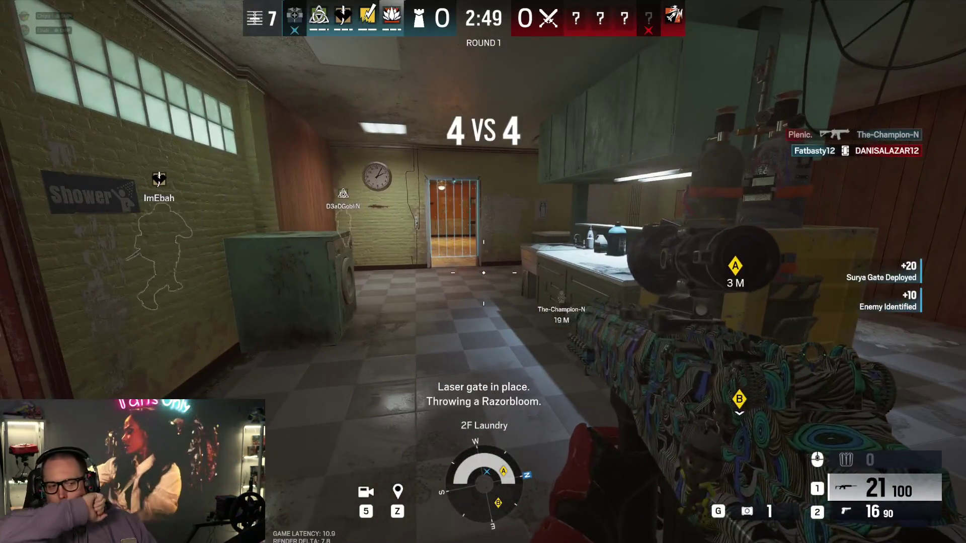
key("w")
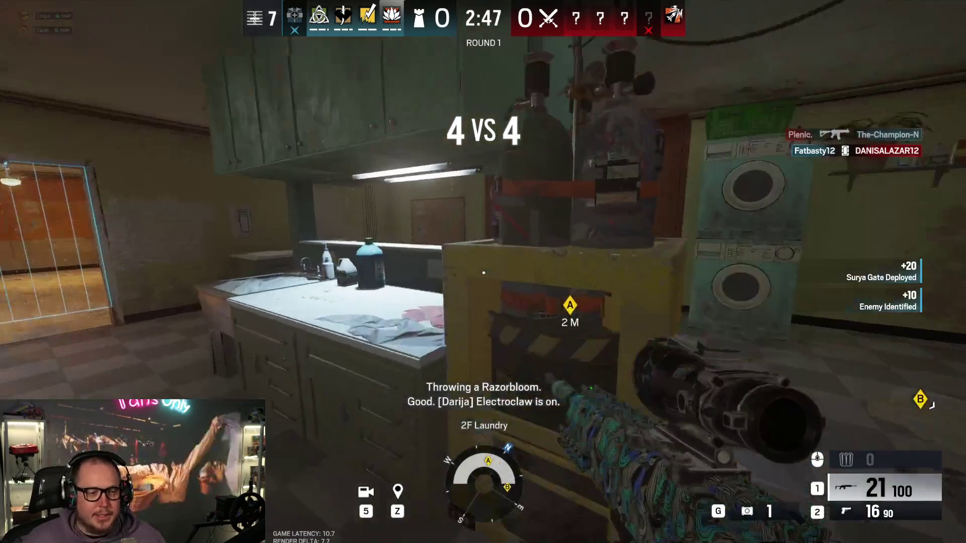
key("w")
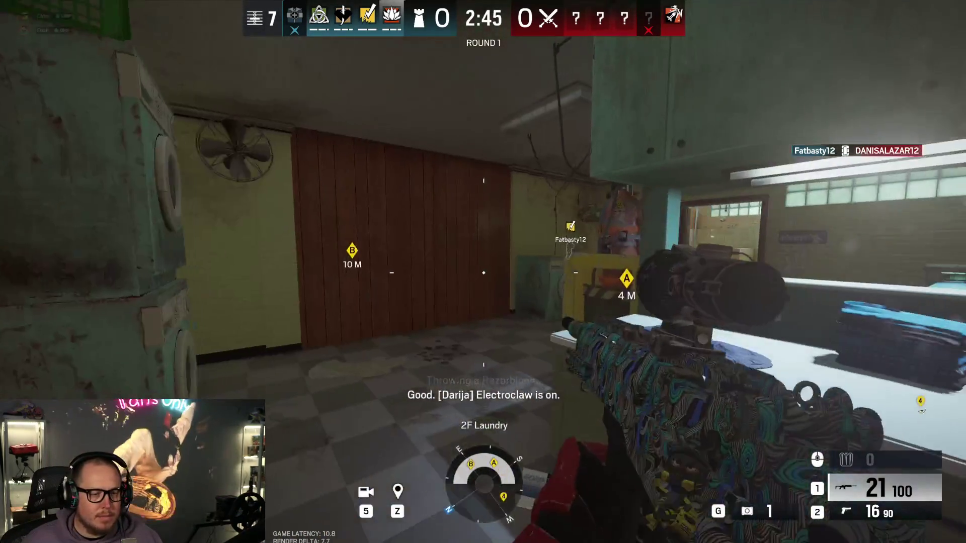
key("w")
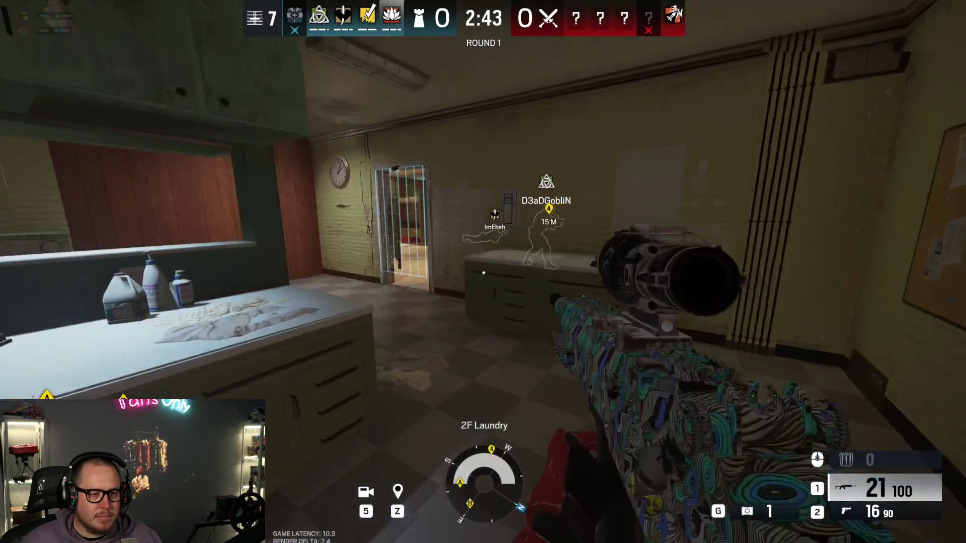
key("w")
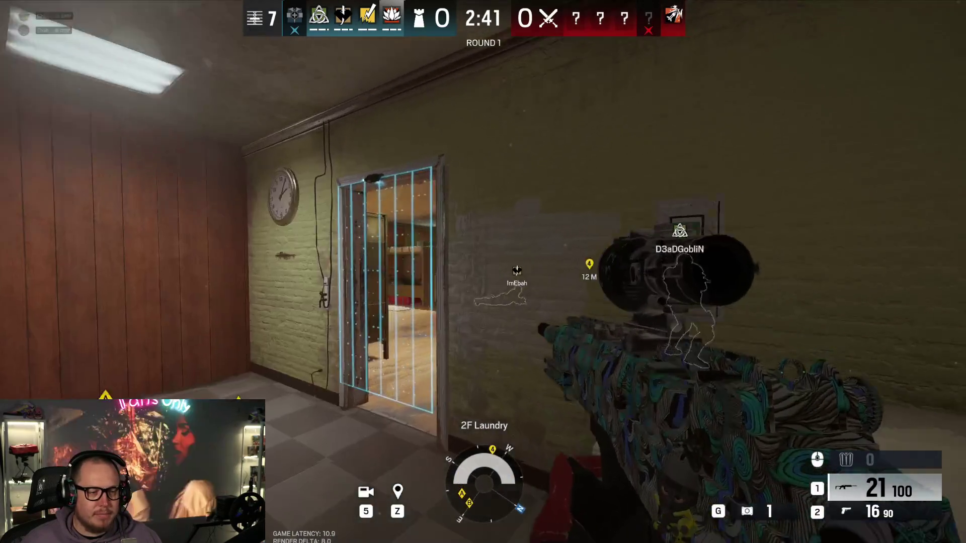
right_click(482, 272)
right_click(483, 272)
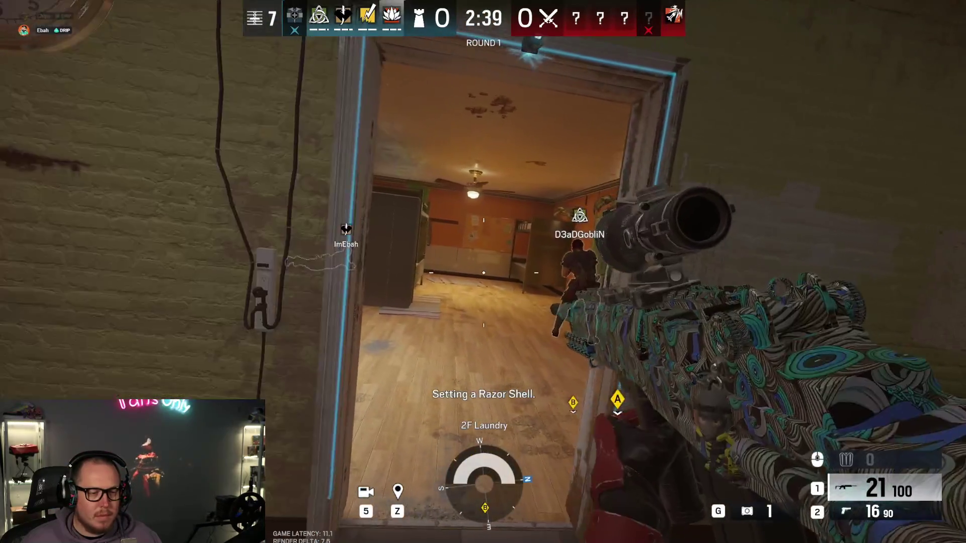
Move into 2F Dorms, face the bunks, and shoot the enemy in the dorm
key("w")
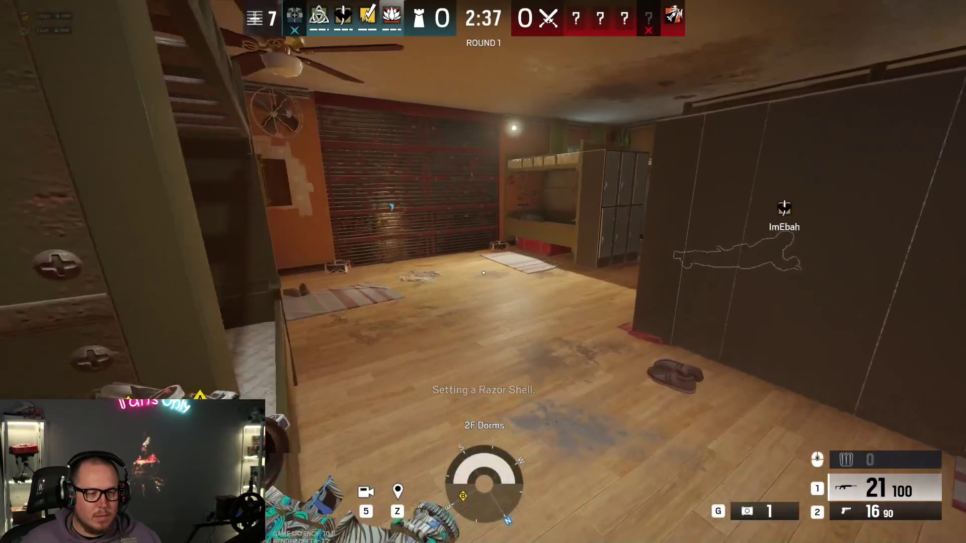
key("w")
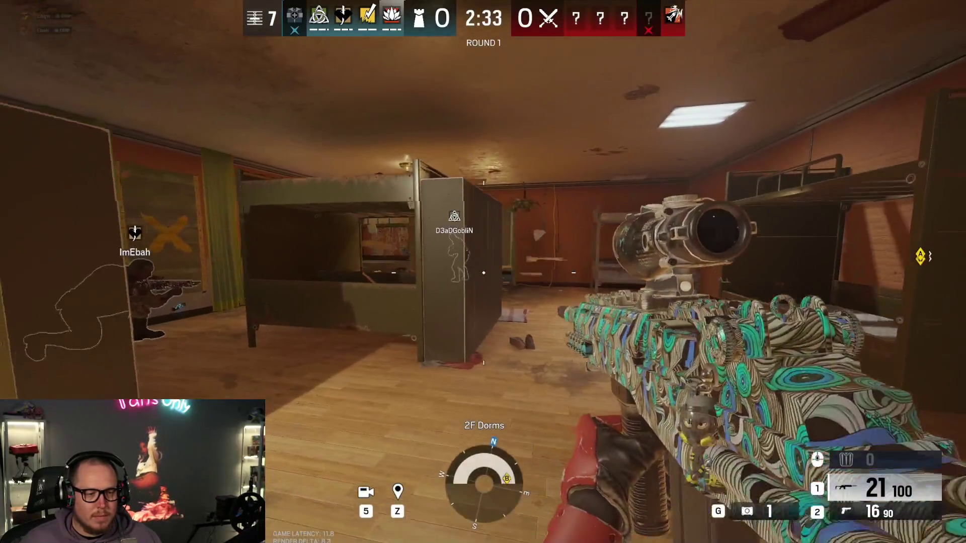
right_click(482, 272)
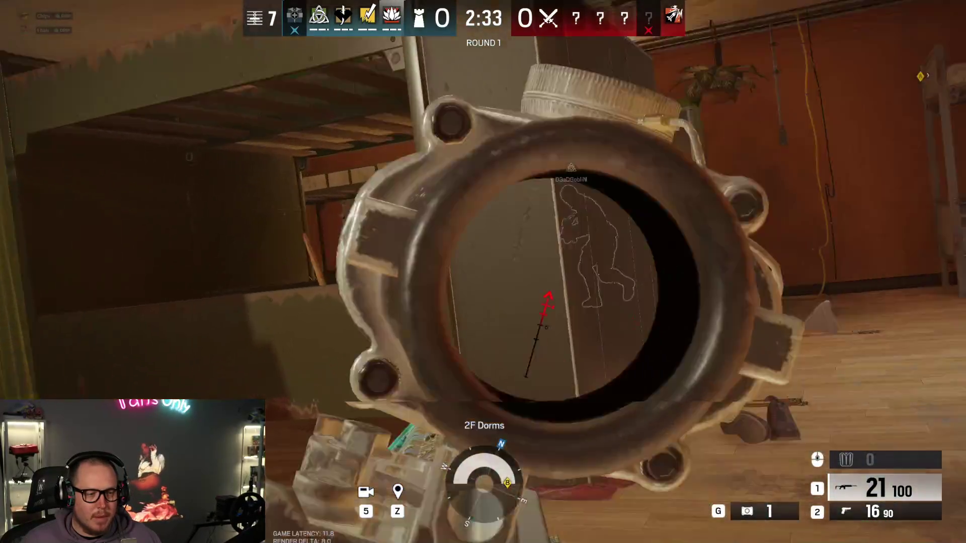
right_click(483, 272)
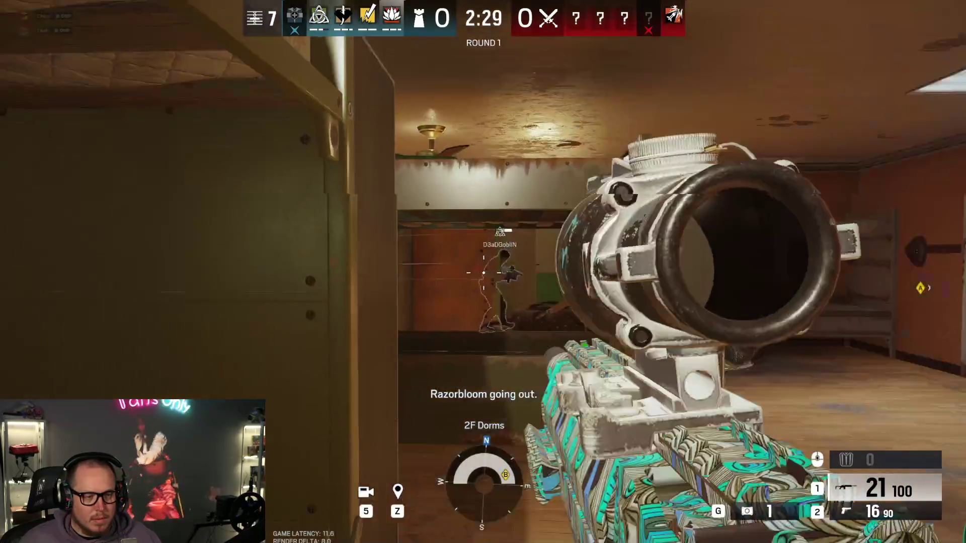
key("w")
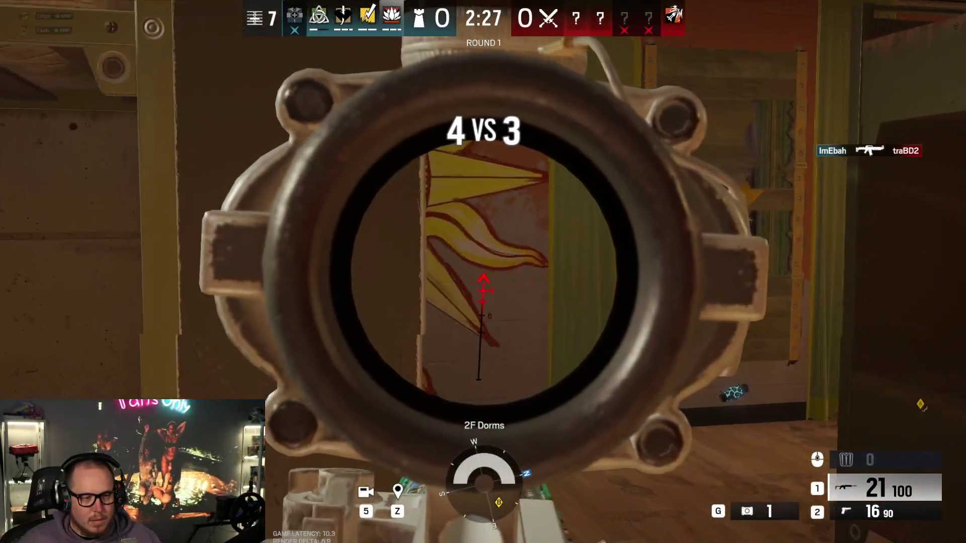
left_click(483, 272)
right_click(483, 272)
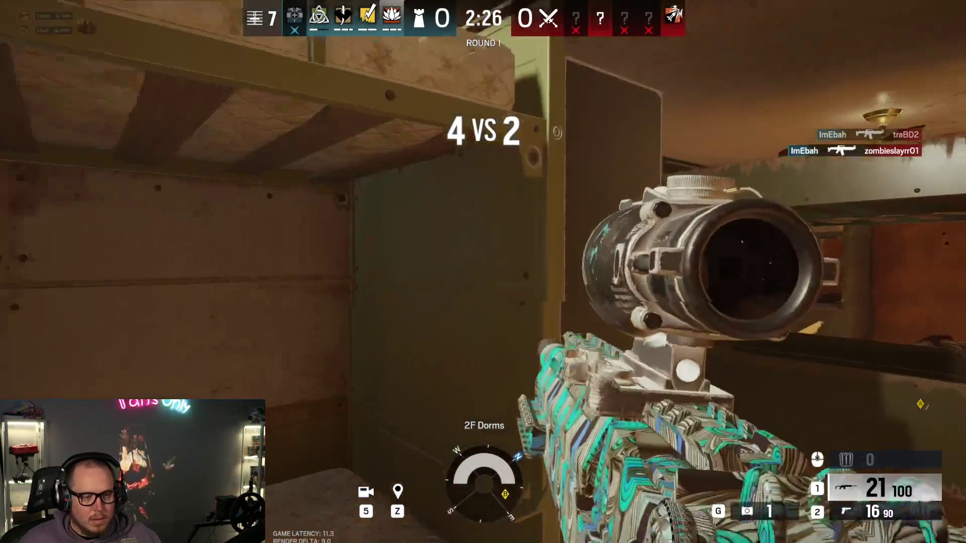
right_click(483, 272)
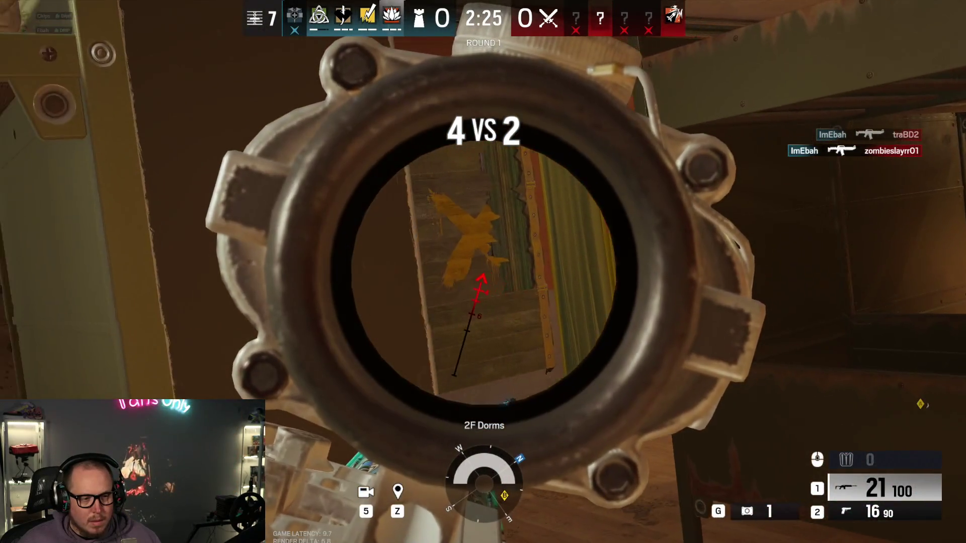
Reposition inside the dorm and scope between the doorway, hallway and bunk room
key("w")
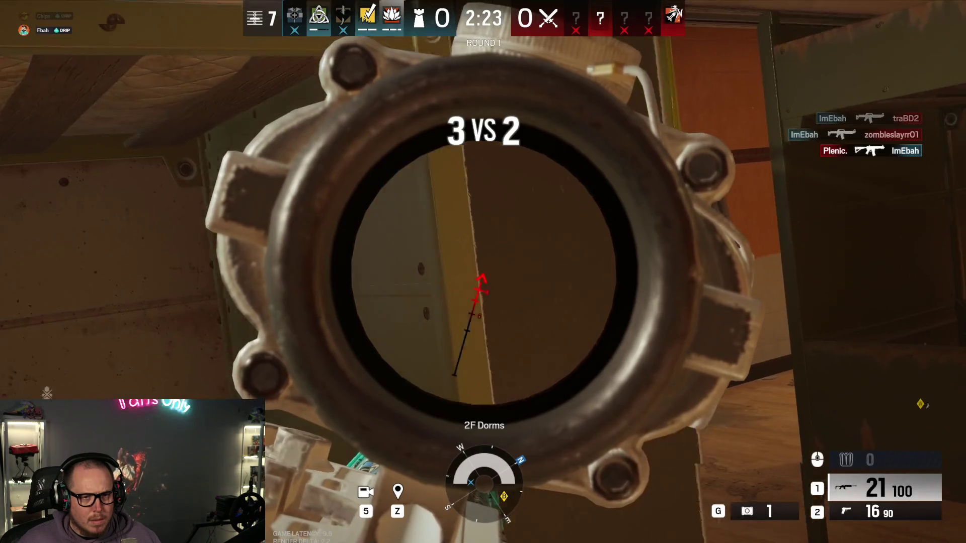
key("w")
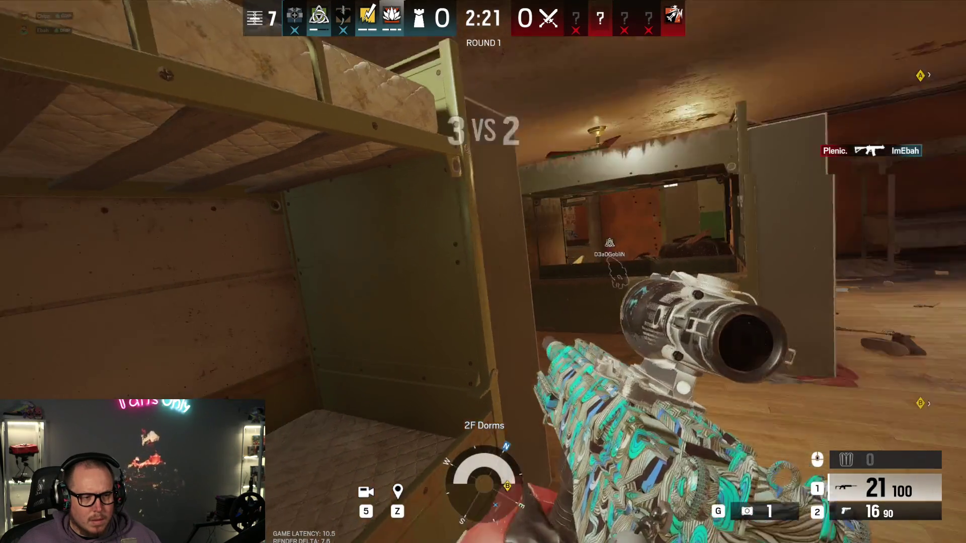
right_click(482, 272)
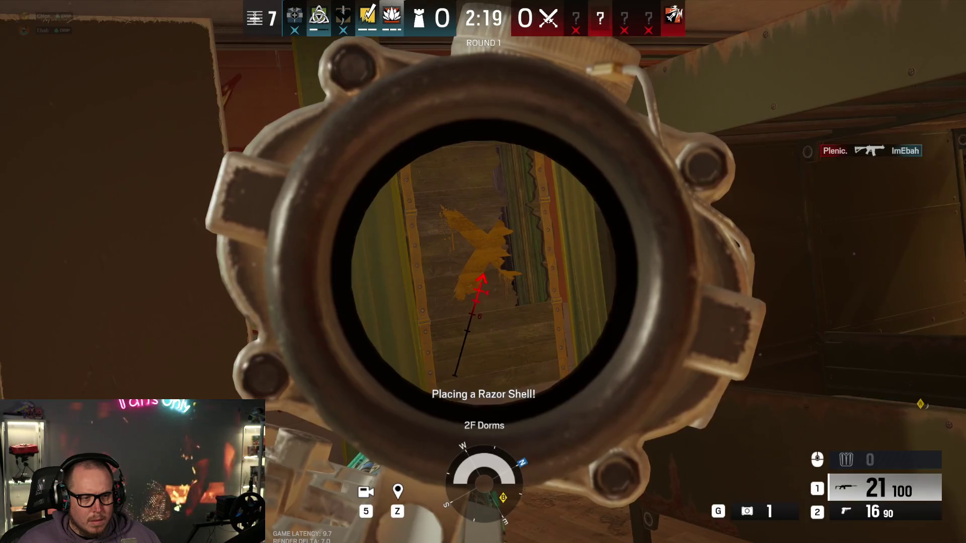
right_click(483, 272)
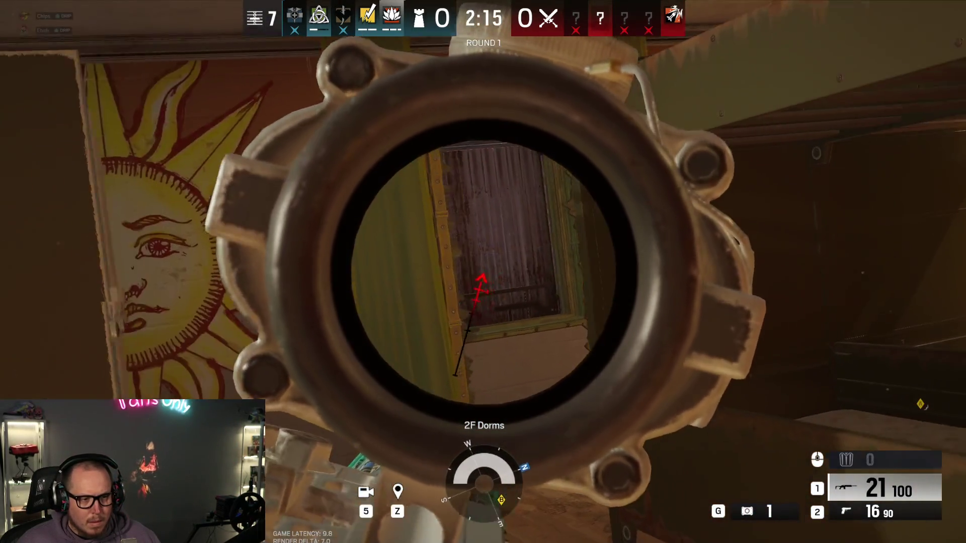
right_click(483, 272)
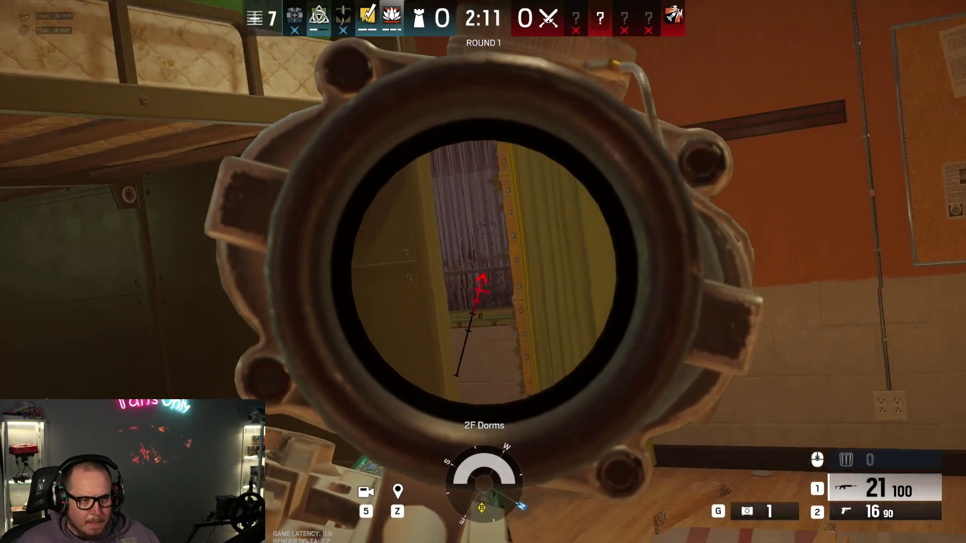
right_click(483, 272)
right_click(483, 272)
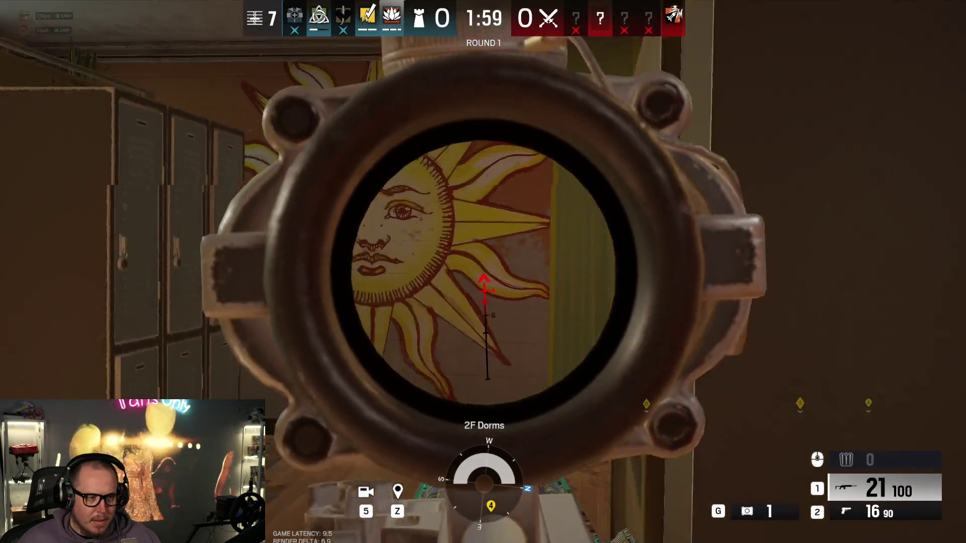
right_click(483, 271)
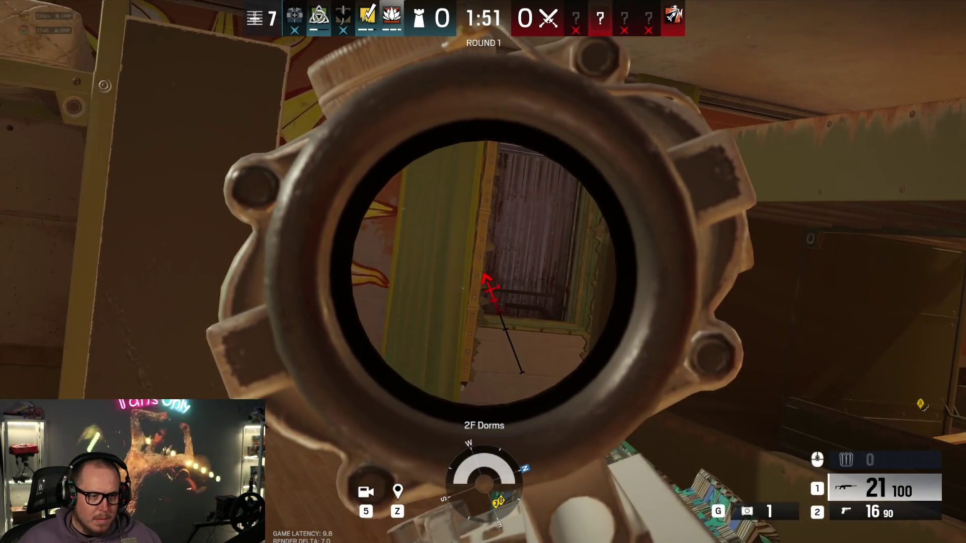
right_click(483, 272)
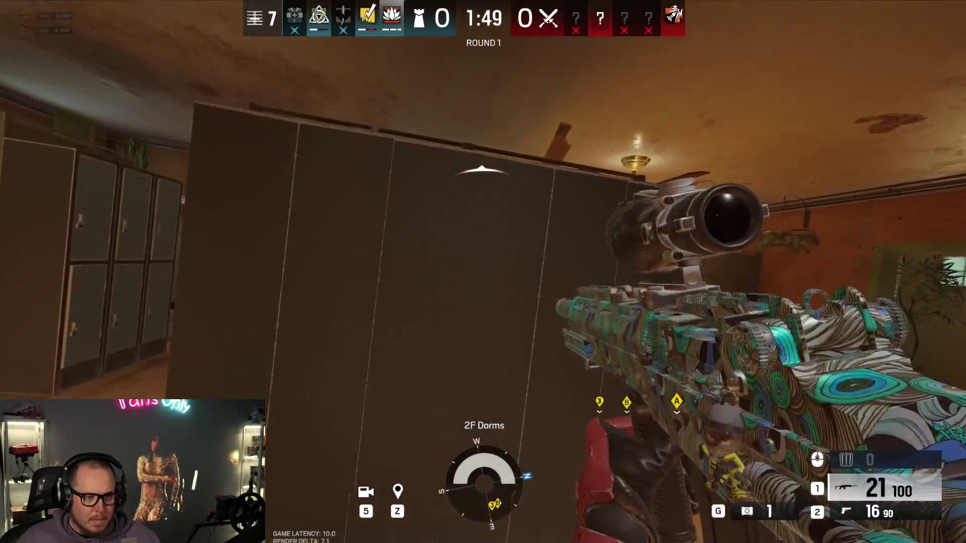
right_click(483, 272)
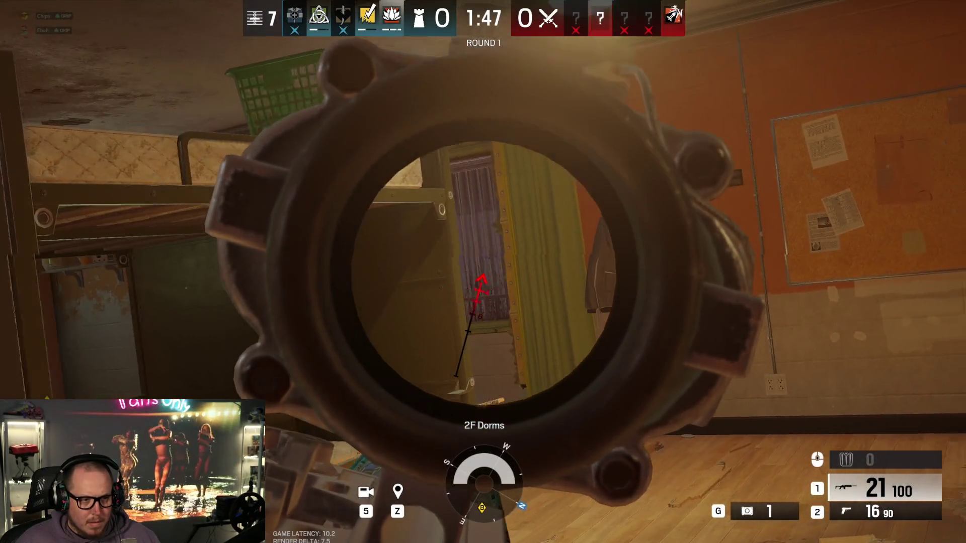
Fire several rounds at the dorm door, reloading twice between bursts
left_click(483, 272)
left_click(483, 272)
left_click(483, 272)
key("r")
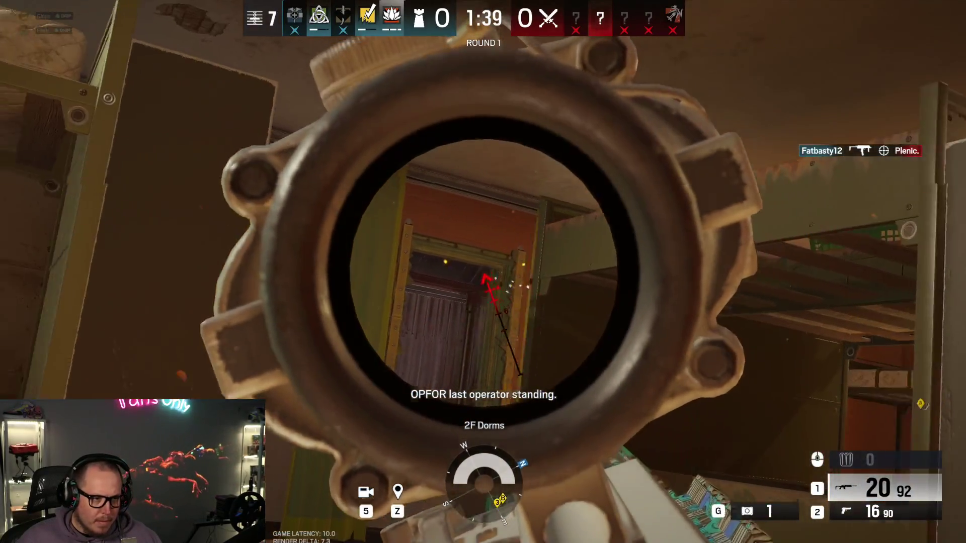
left_click(483, 271)
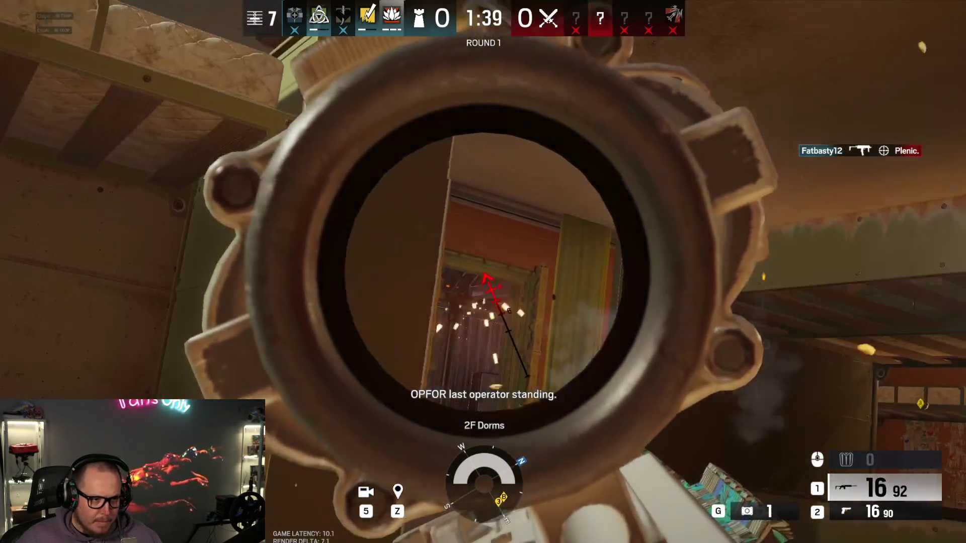
key("r")
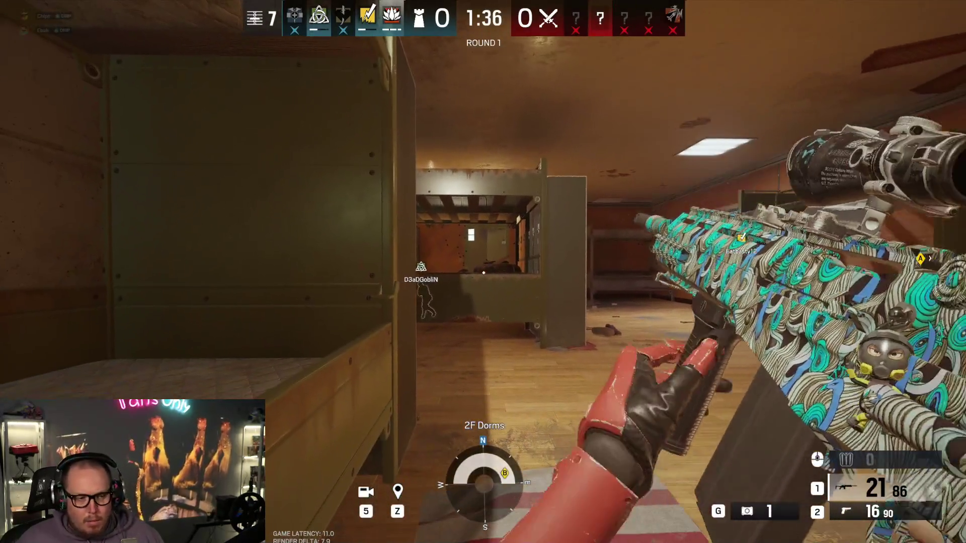
Scope back in, fire another burst at the doorway, and reload to a full magazine
right_click(483, 272)
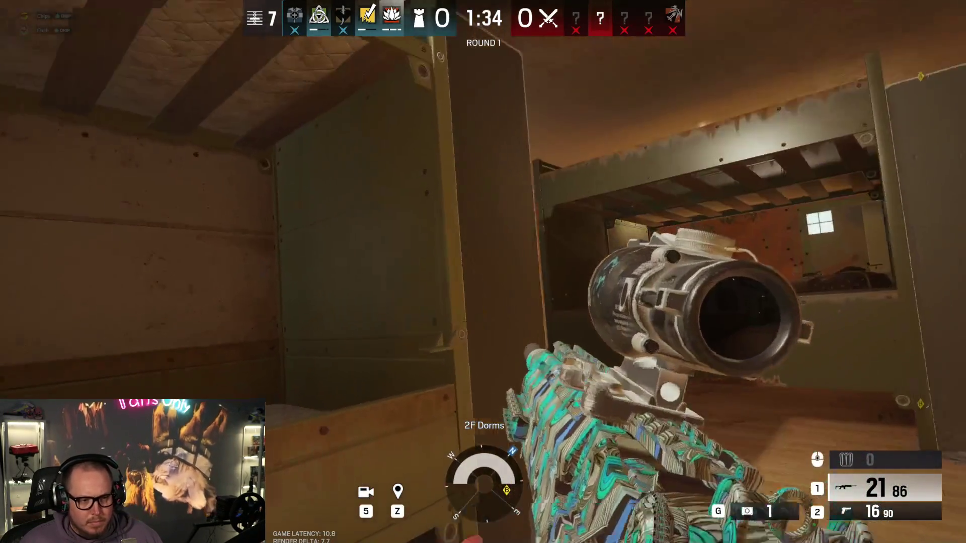
right_click(483, 272)
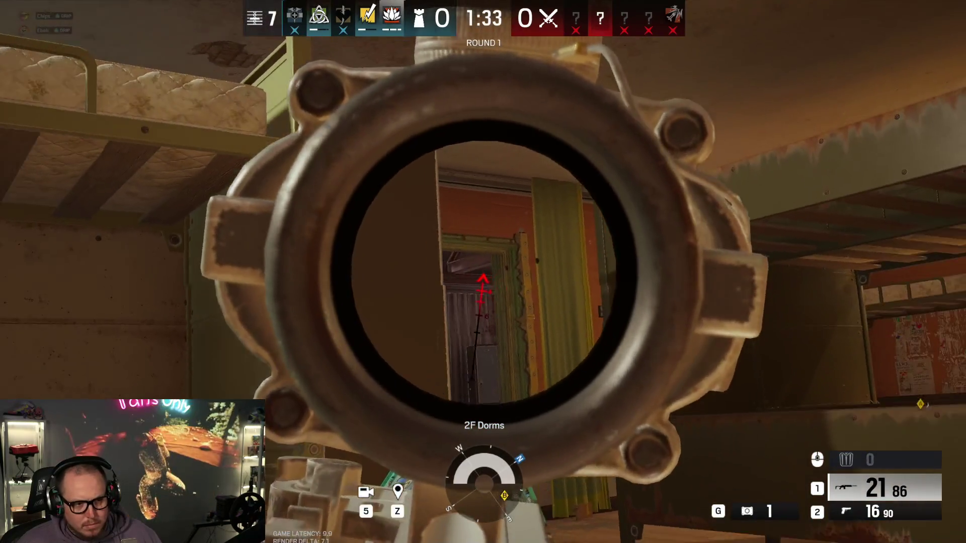
left_click(484, 271)
left_click(483, 272)
left_click(482, 272)
left_click(483, 272)
left_click(483, 273)
left_click(483, 271)
right_click(484, 271)
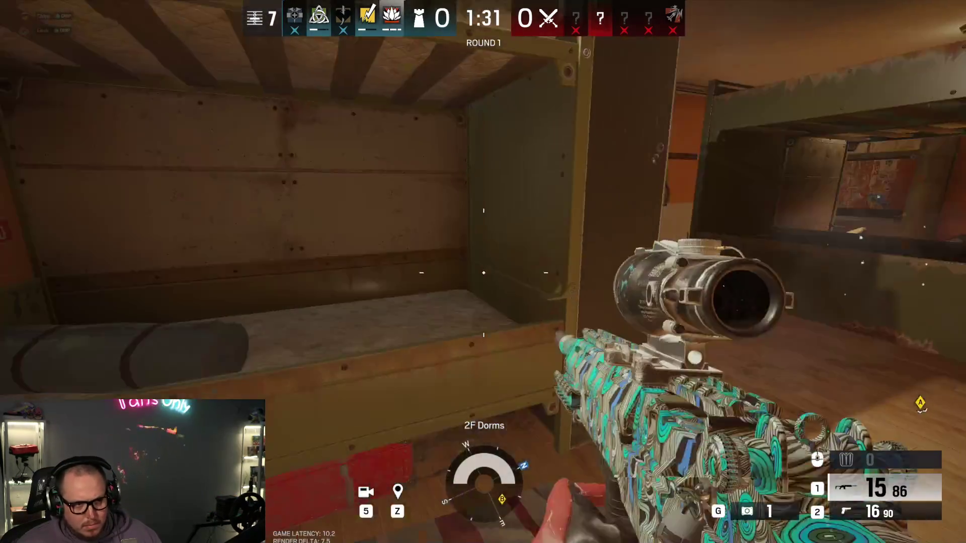
key("r")
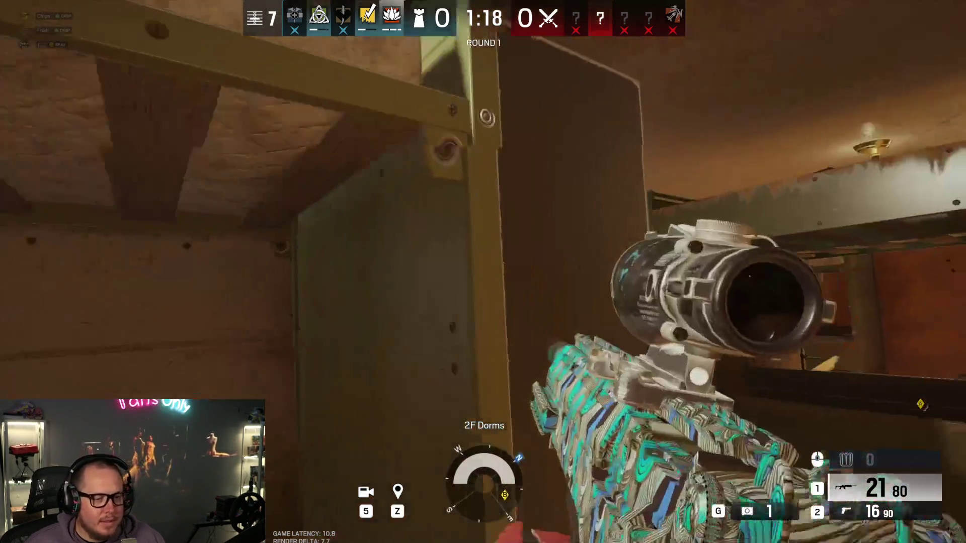
Hold the dorm angle, scoping in on the doorway and out to check the bunks
right_click(484, 271)
right_click(483, 272)
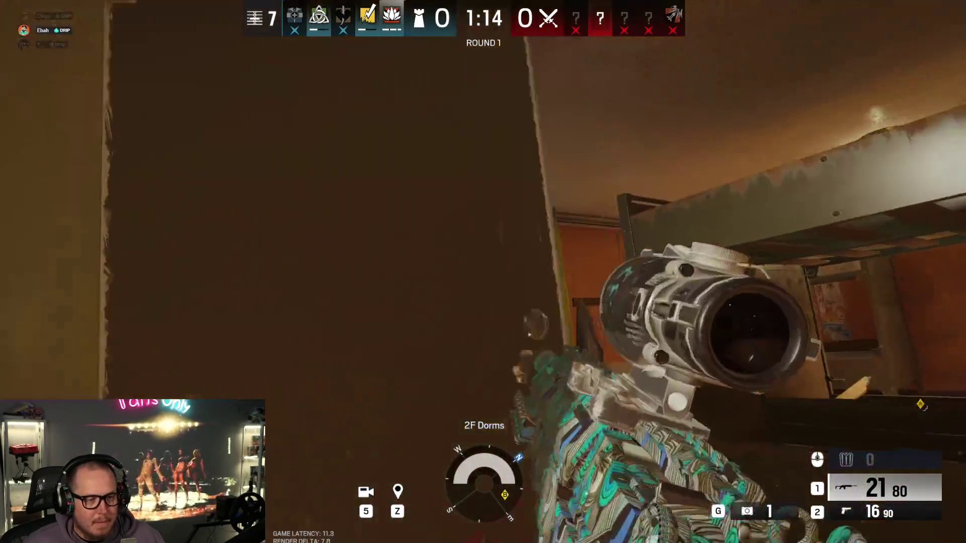
right_click(484, 272)
right_click(484, 271)
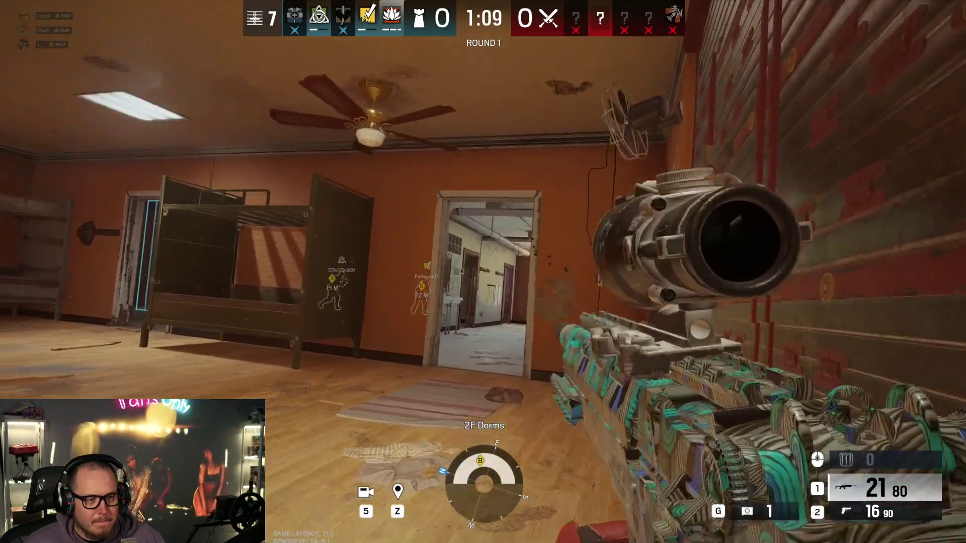
right_click(483, 272)
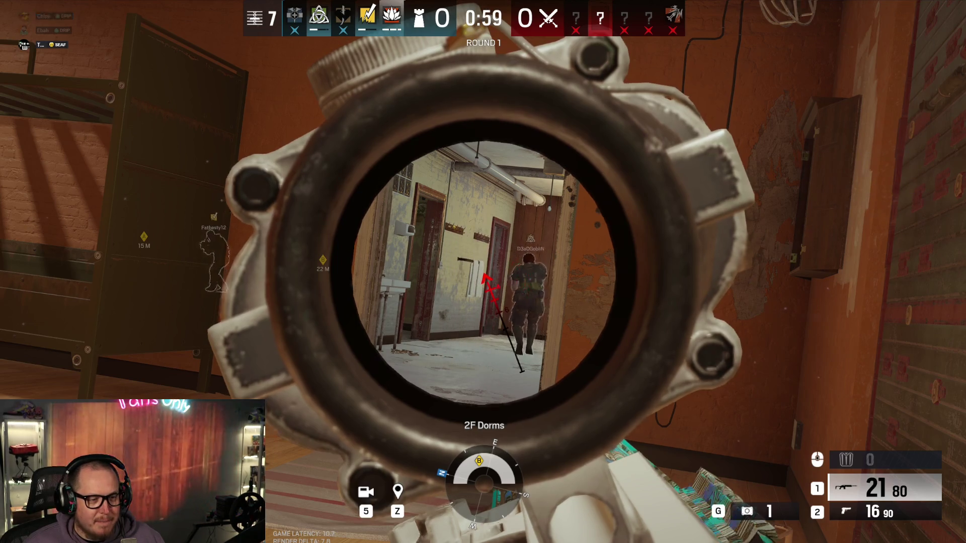
right_click(484, 272)
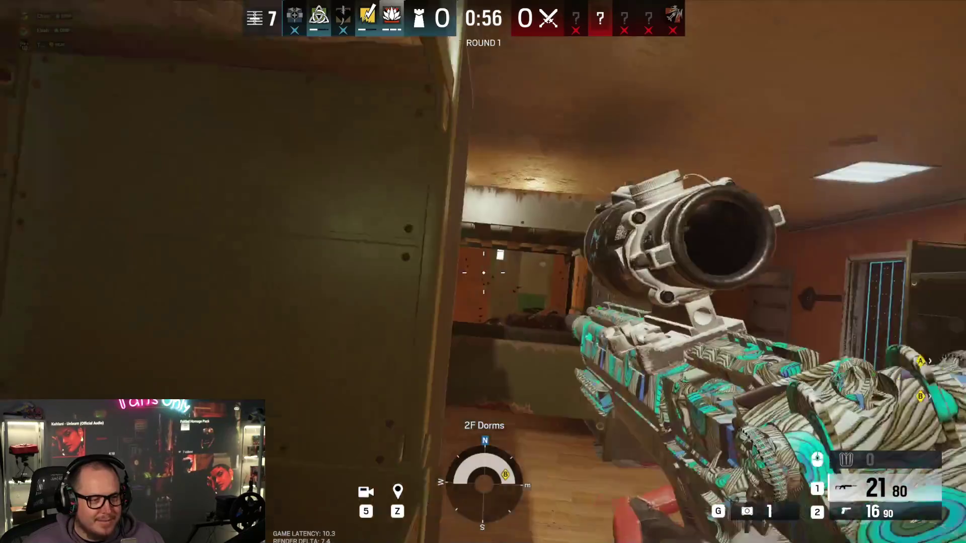
right_click(482, 272)
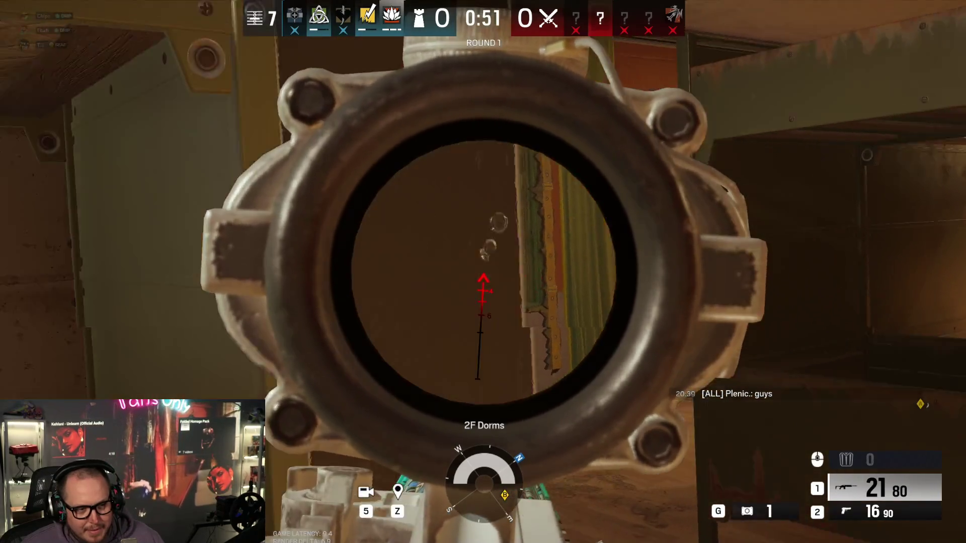
right_click(483, 272)
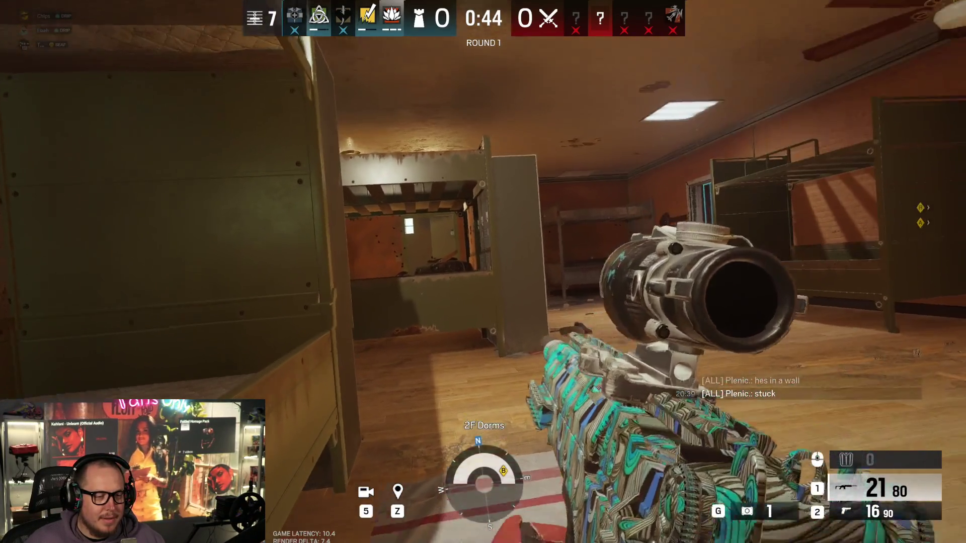
Keep the doorway scoped until about 0:19, then walk into 2F Showers
right_click(483, 272)
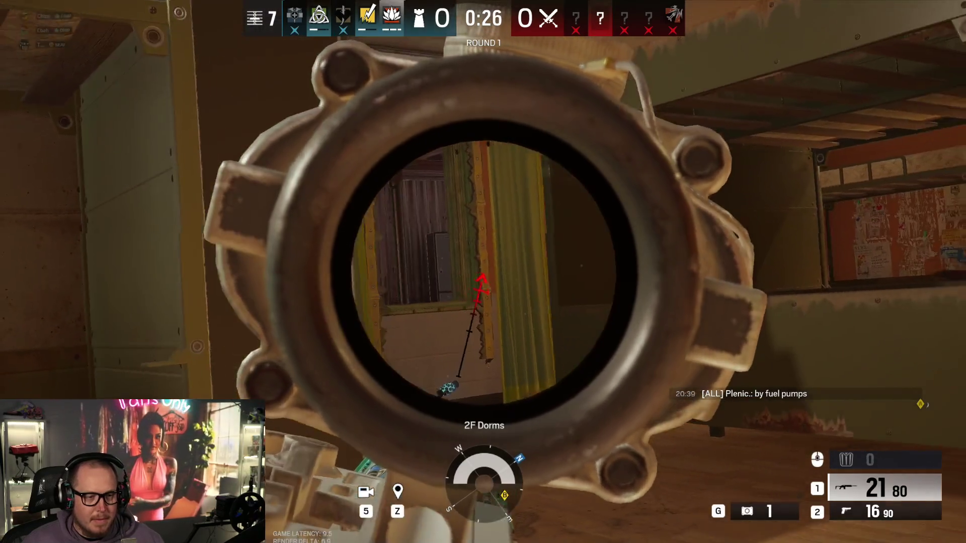
right_click(483, 271)
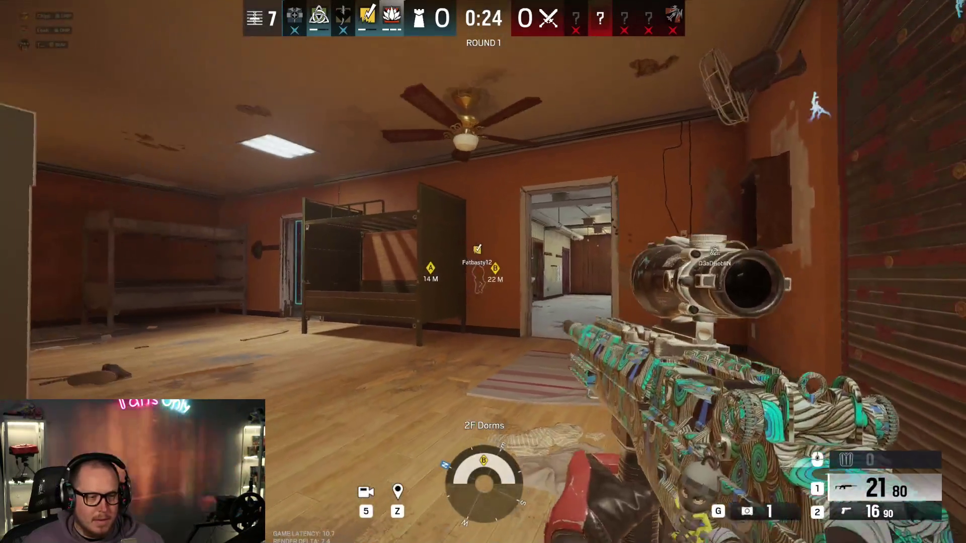
right_click(483, 272)
right_click(483, 271)
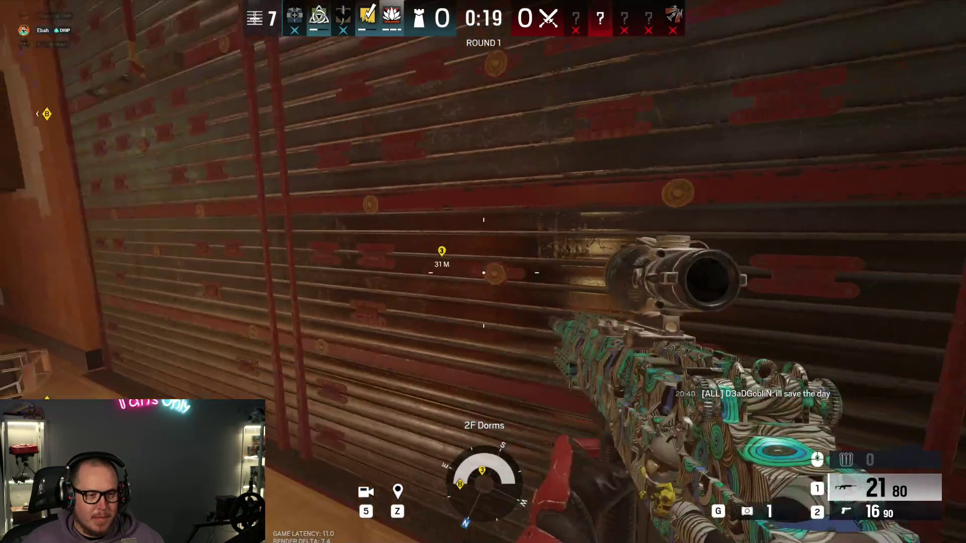
key("w")
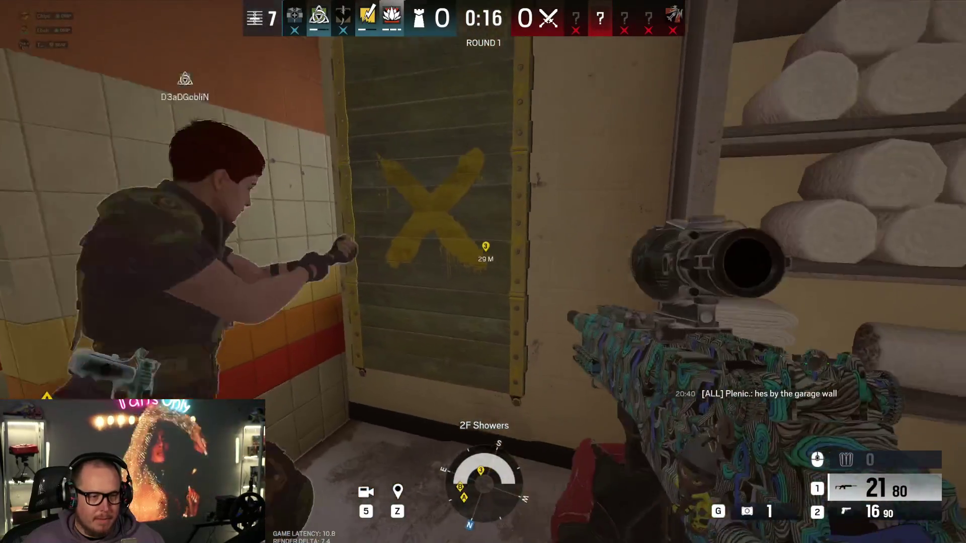
Reload in 2F Showers and fire out the window at the last attacker until time expires
right_click(482, 272)
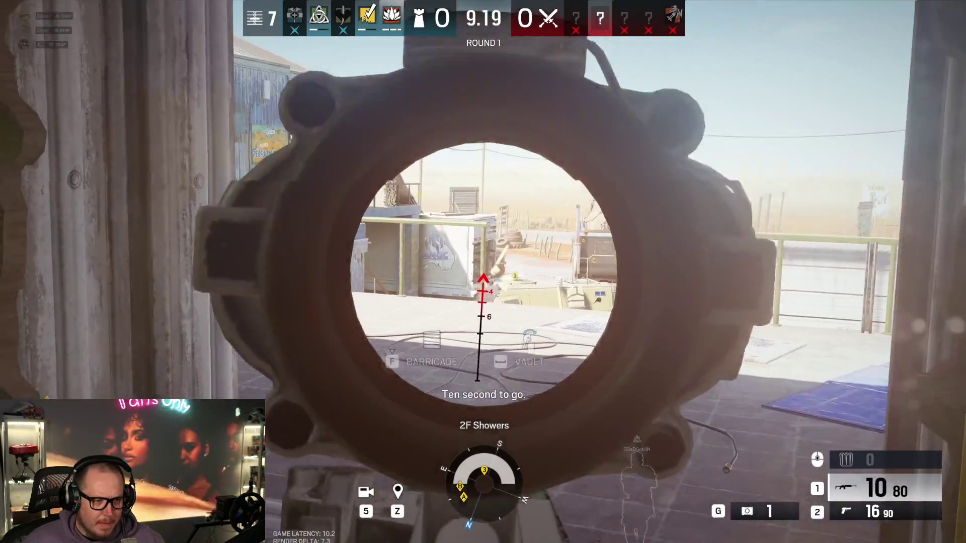
key("r")
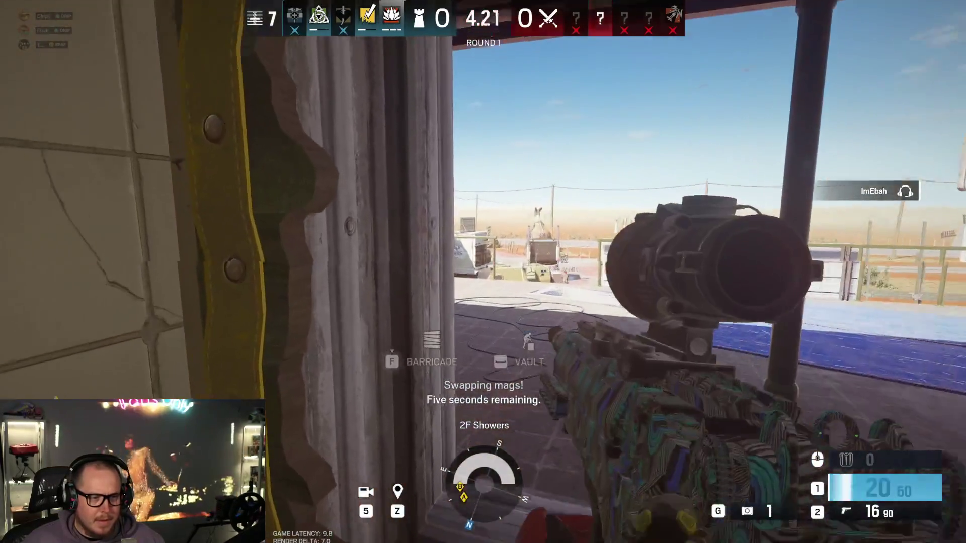
right_click(483, 272)
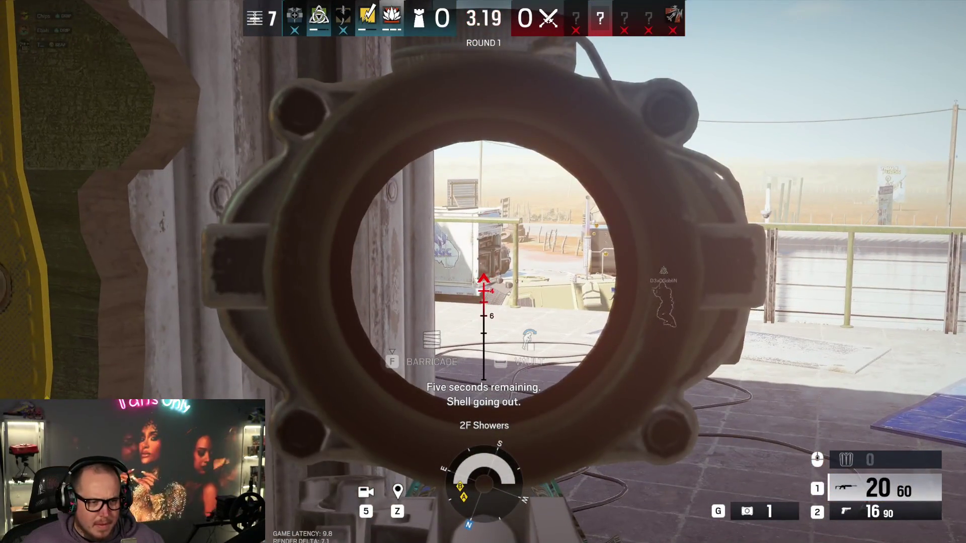
left_click(483, 279)
left_click(483, 279)
left_click(484, 280)
left_click(483, 279)
left_click(483, 279)
left_click(483, 279)
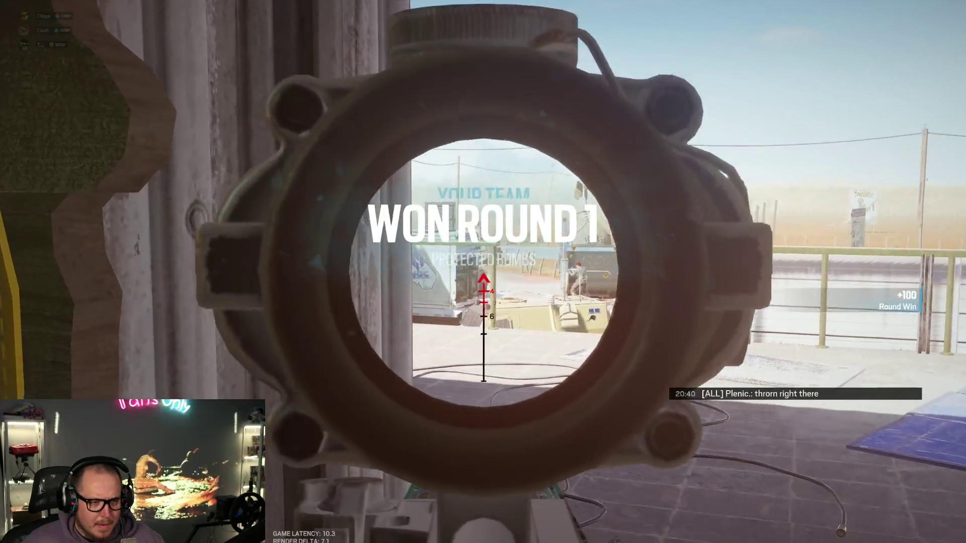